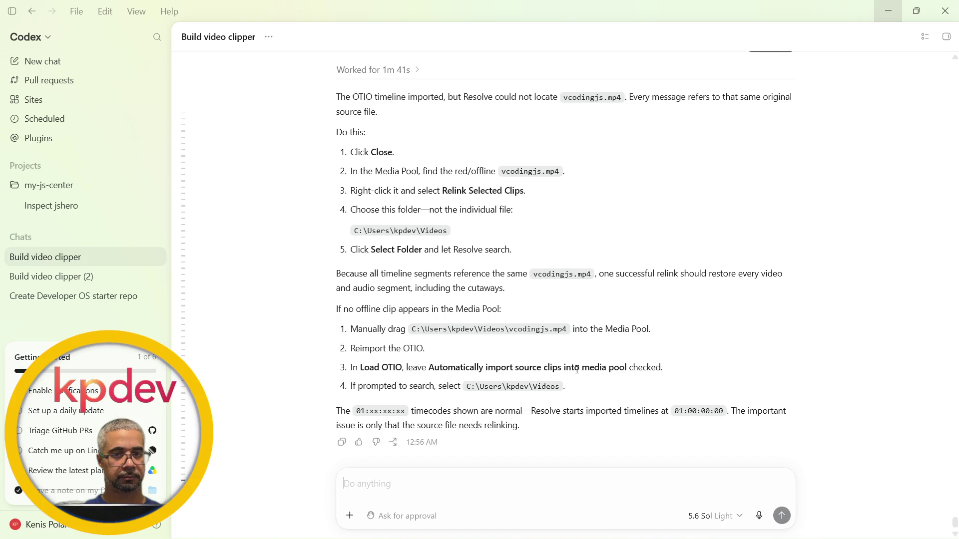
Scrub the playhead back to an earlier part of the imported timeline
scroll(589, 272, "up", 3)
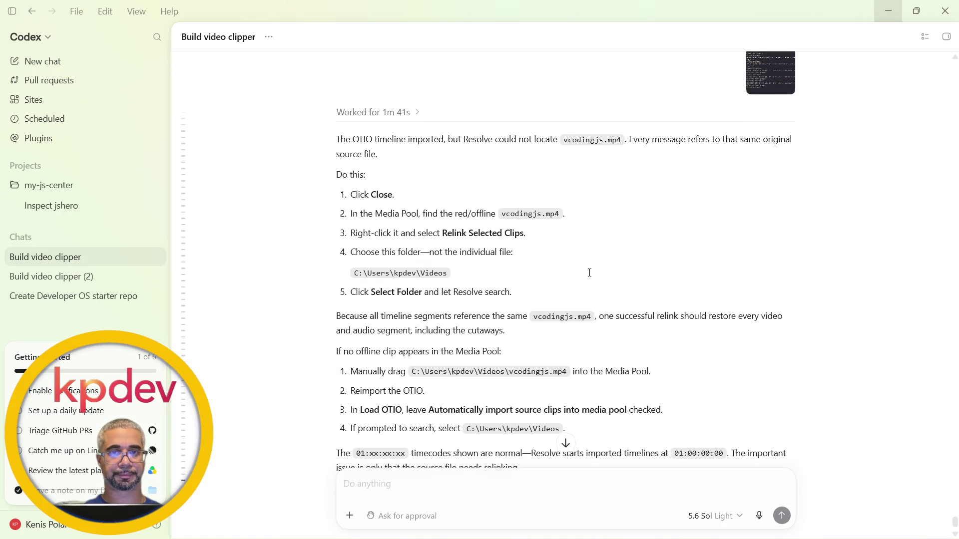
scroll(590, 276, "up", 7)
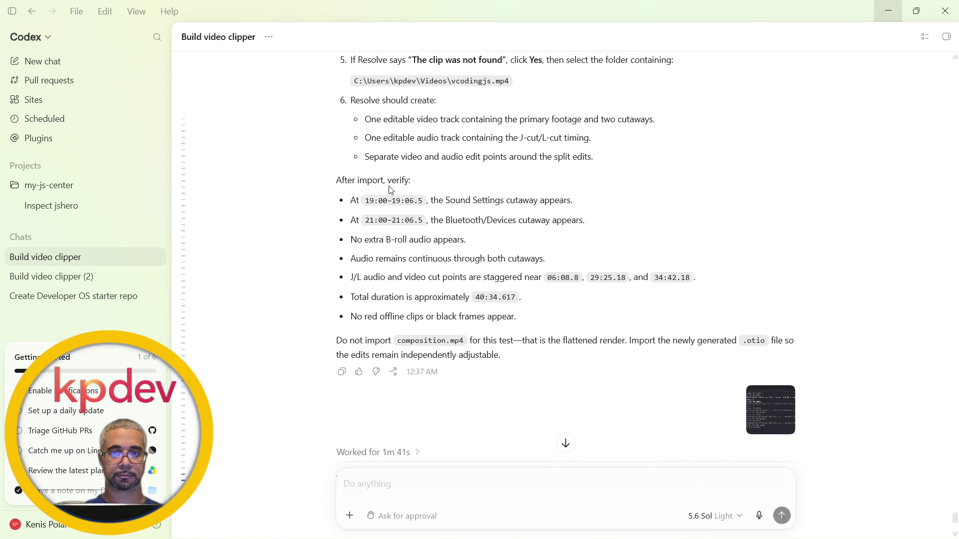
scroll(493, 184, "up", 1)
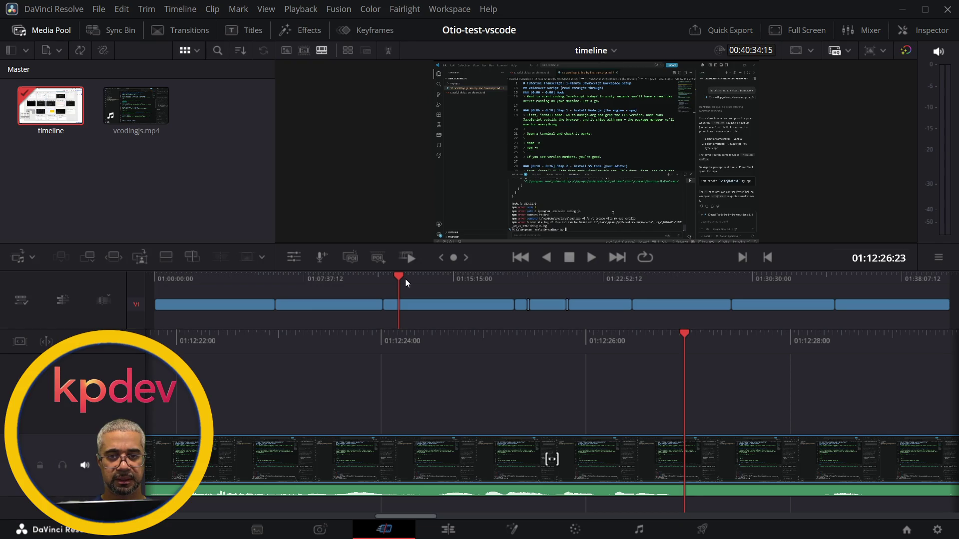
left_click_drag(400, 274, 256, 280)
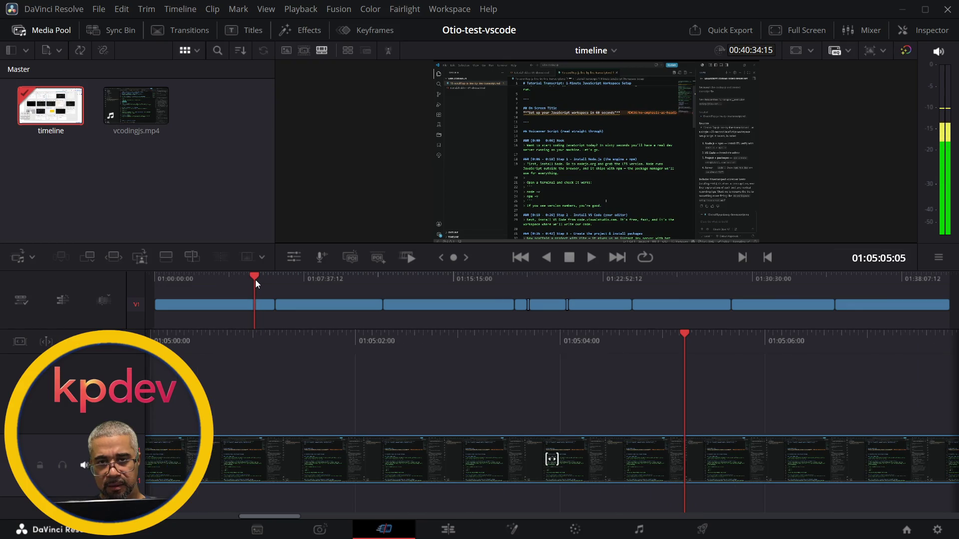
key("alt+Tab")
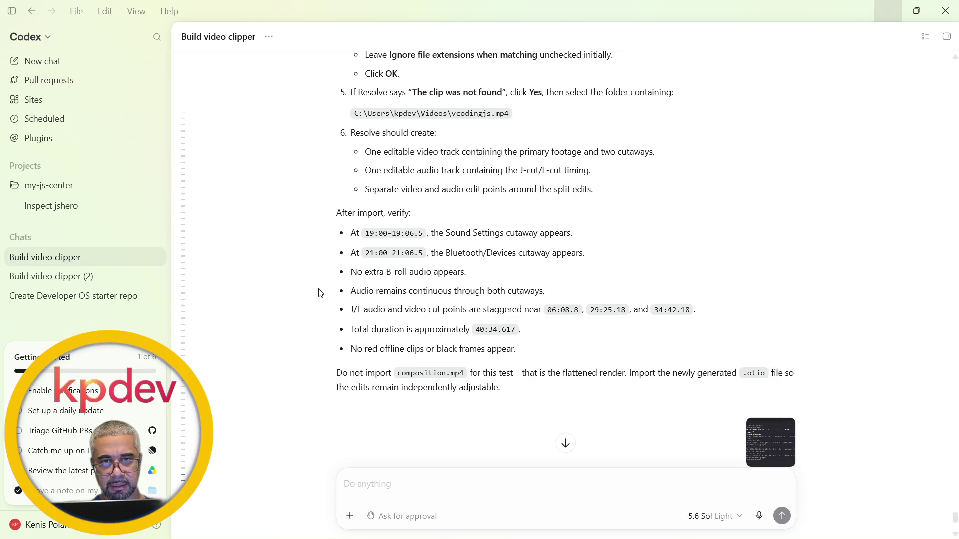
key("alt+Tab")
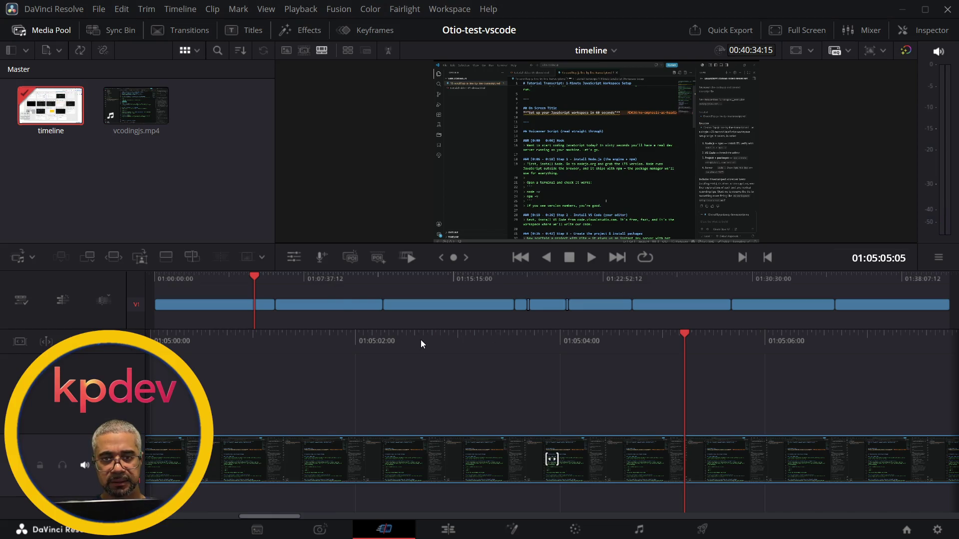
Shuttle forward at 8x then 16x, stop near 01:05:55, and play on toward the 01:06:08 cut
key("space")
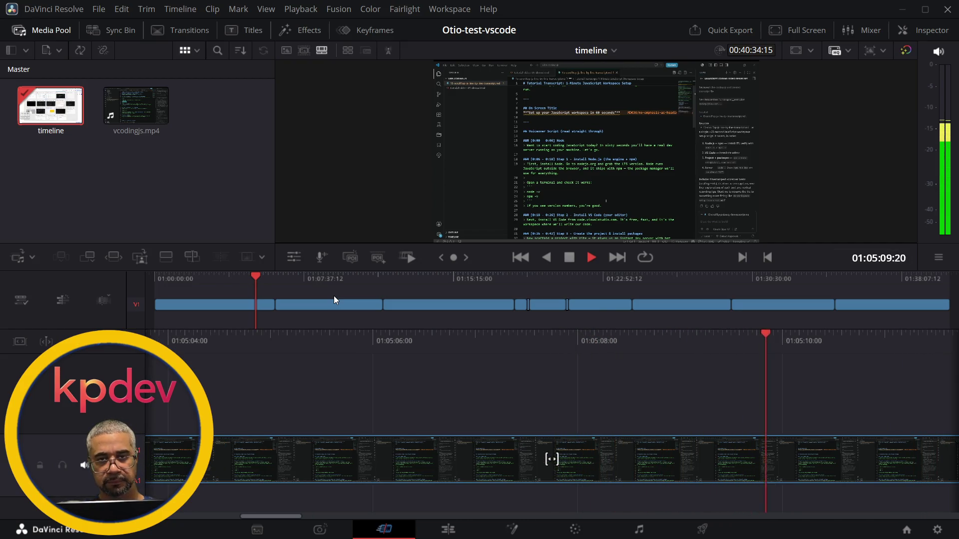
key("l")
key("l")
key("l")
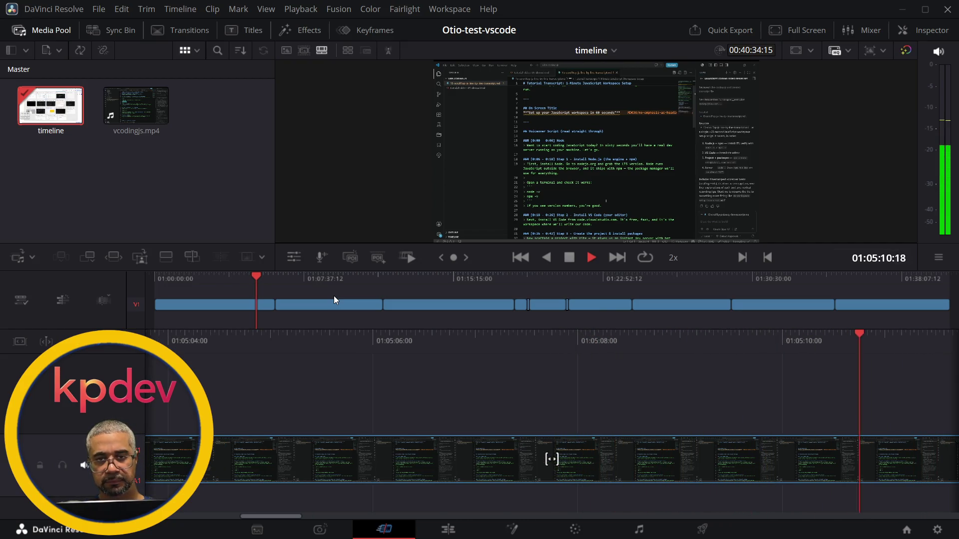
key("l")
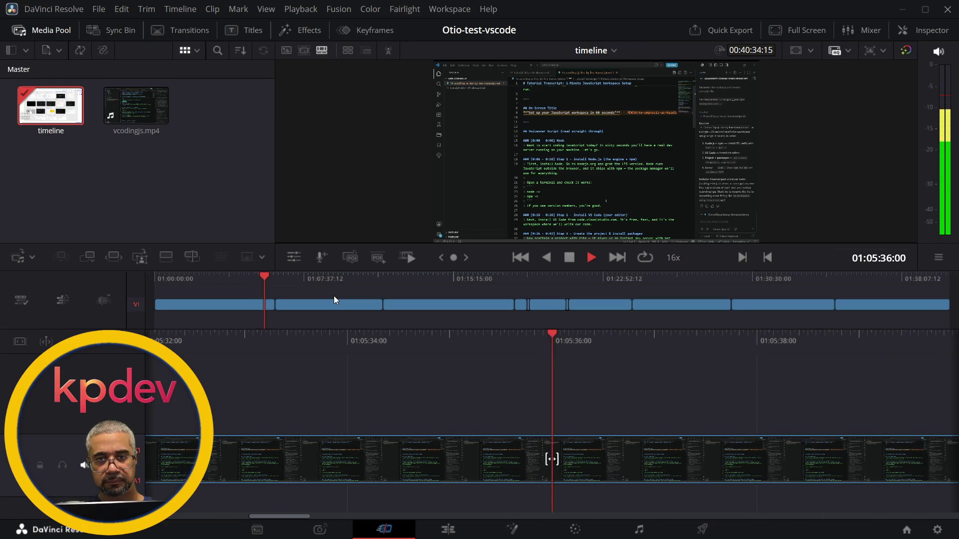
key("k")
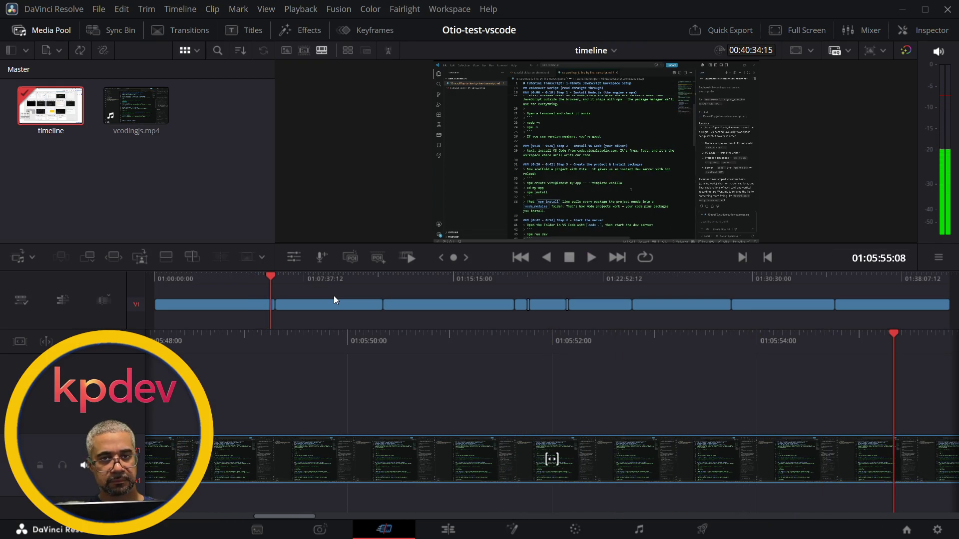
key("l")
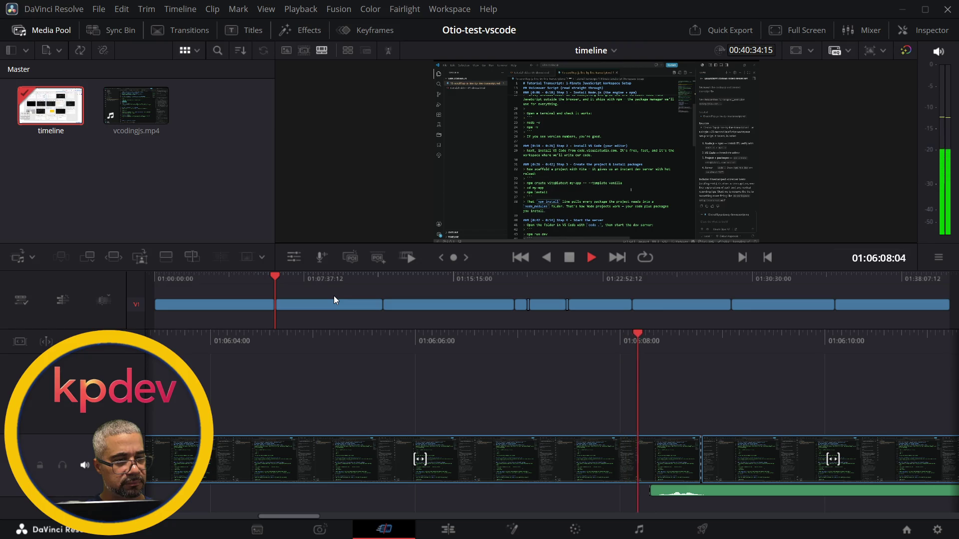
Select both sides of the 01:06:08 edit point and replay it from about 01:06:06
key("space")
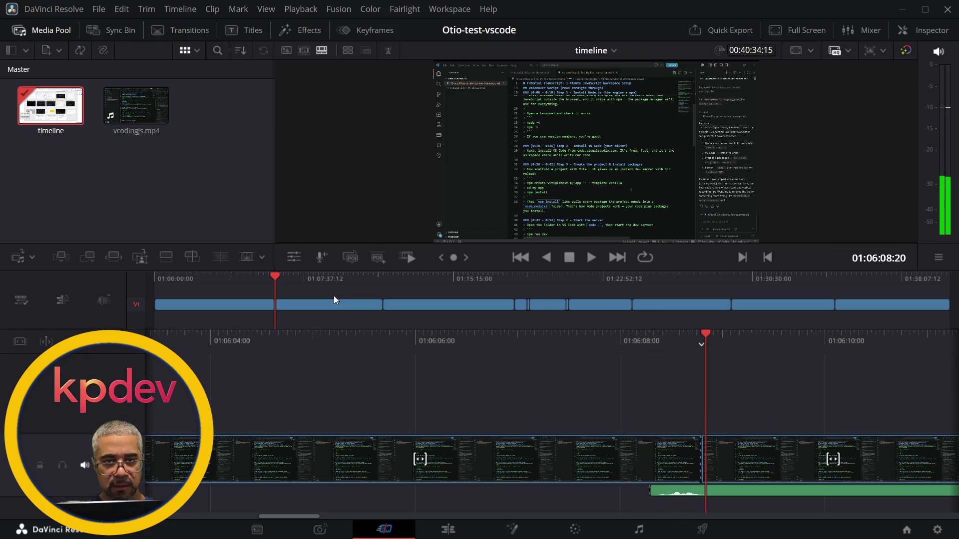
key("v")
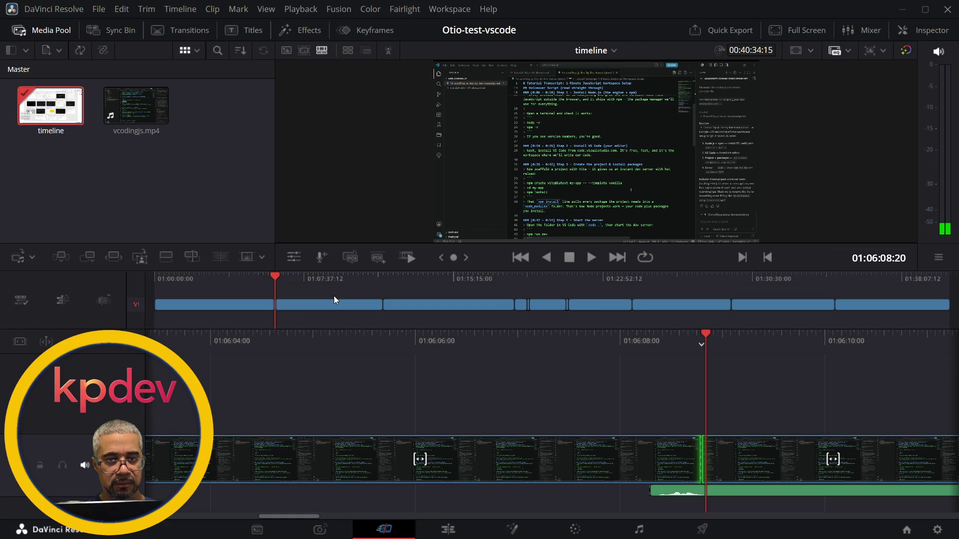
key("u")
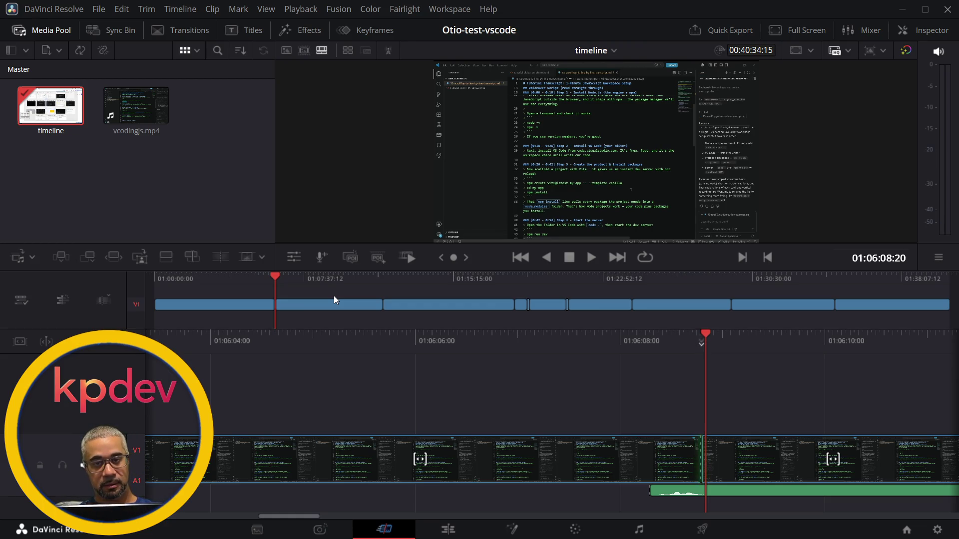
key("j")
key("k")
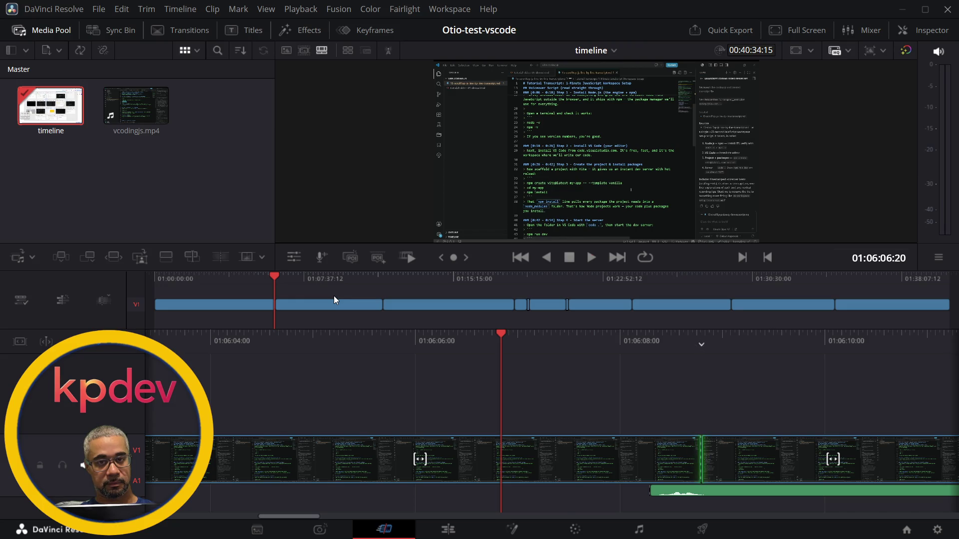
key("l")
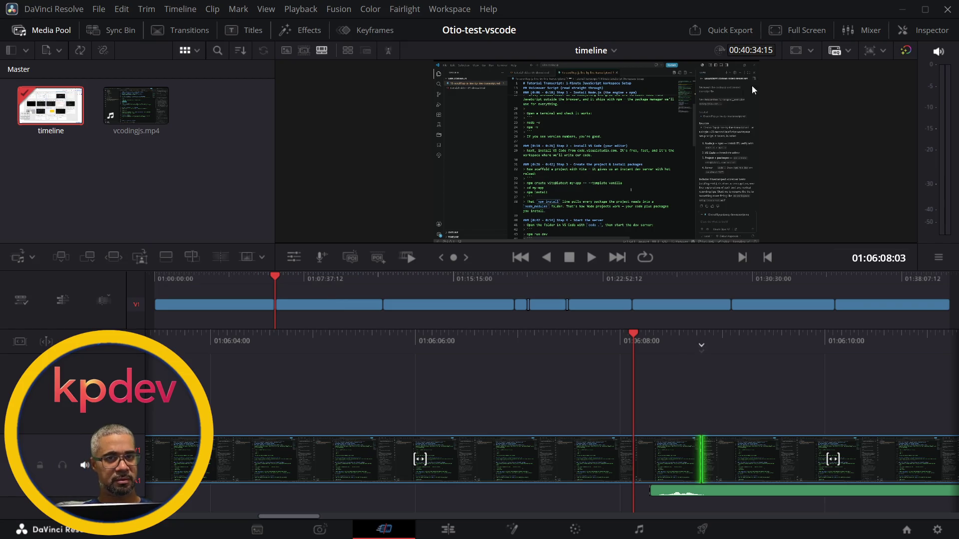
left_click(777, 28)
mouse_move(709, 135)
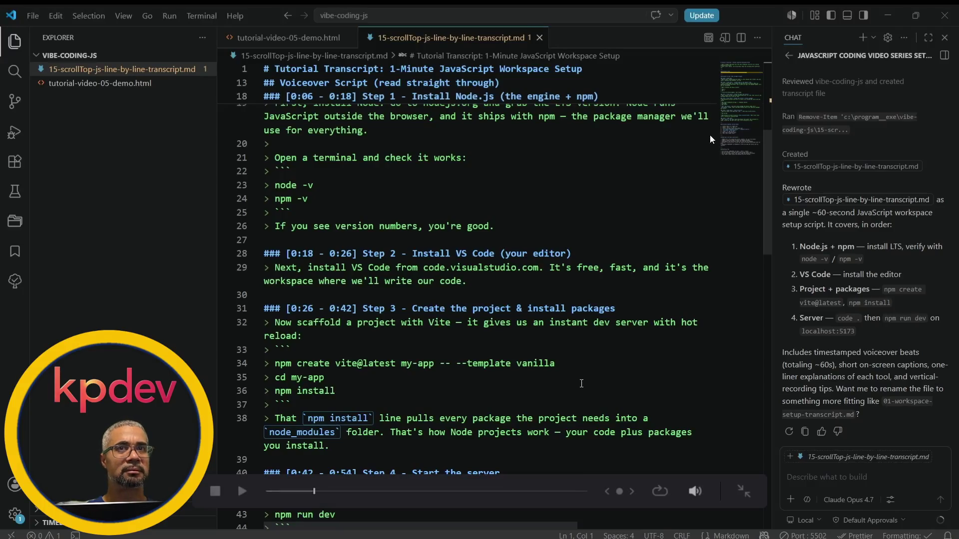
key("alt+Tab")
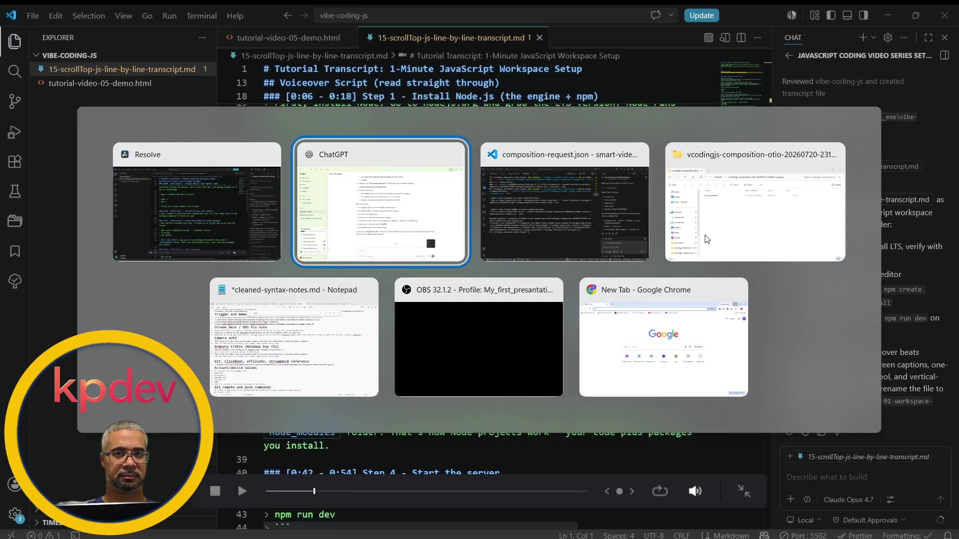
key("alt+shift+Tab")
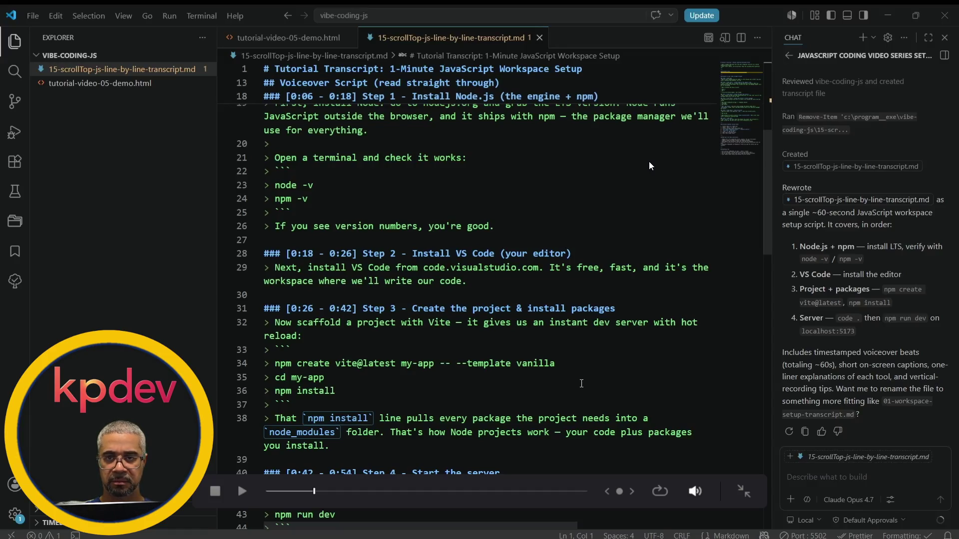
key("Escape")
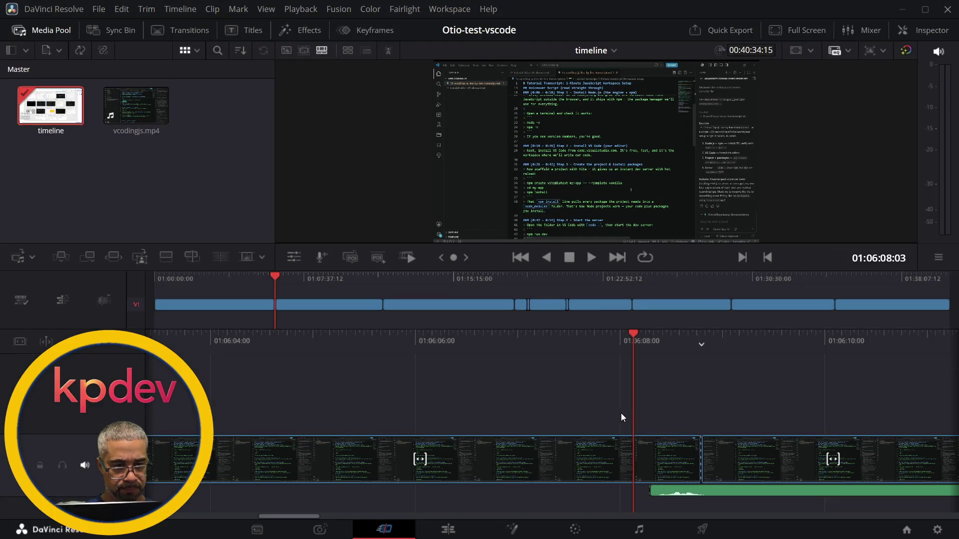
Select the 01:06:08 edit point, play through it, then rewind at double speed
key("v")
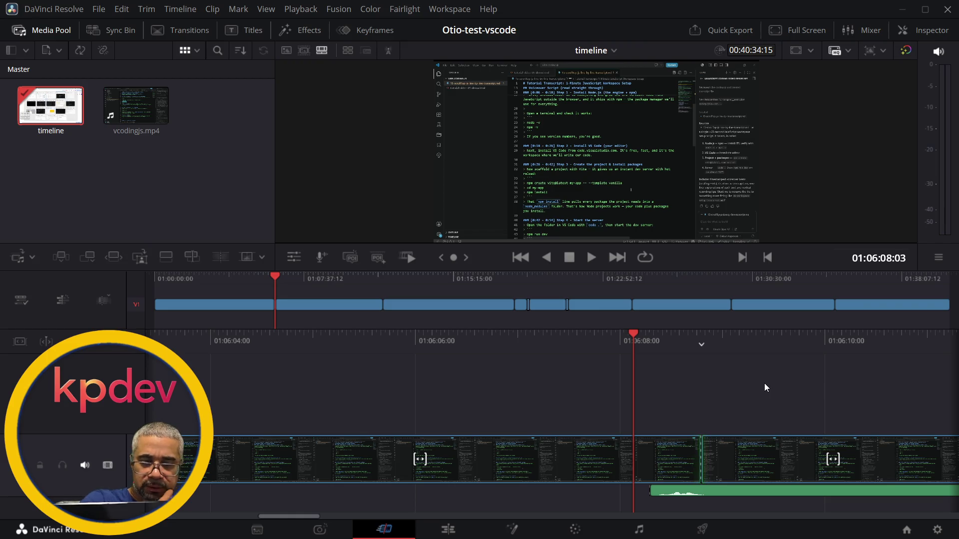
key("v")
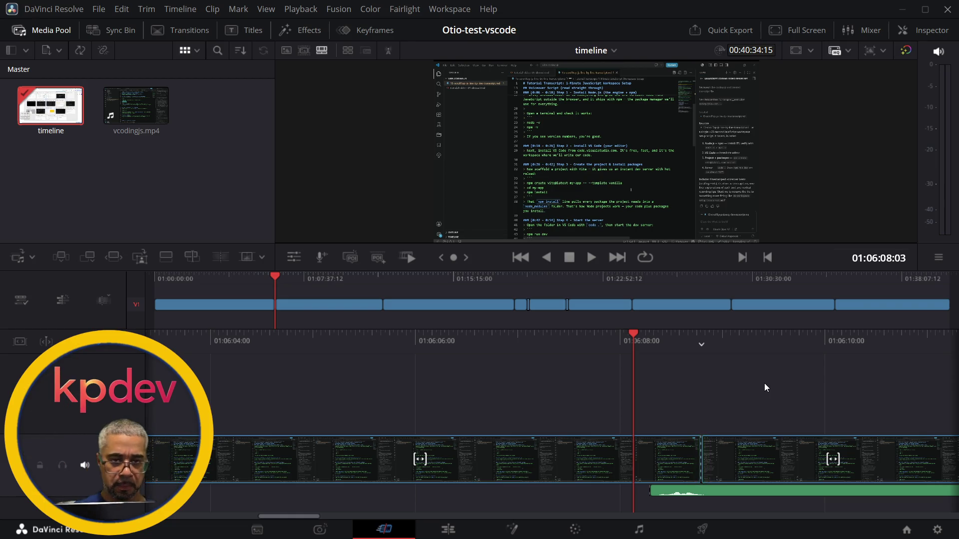
key("space")
key("j")
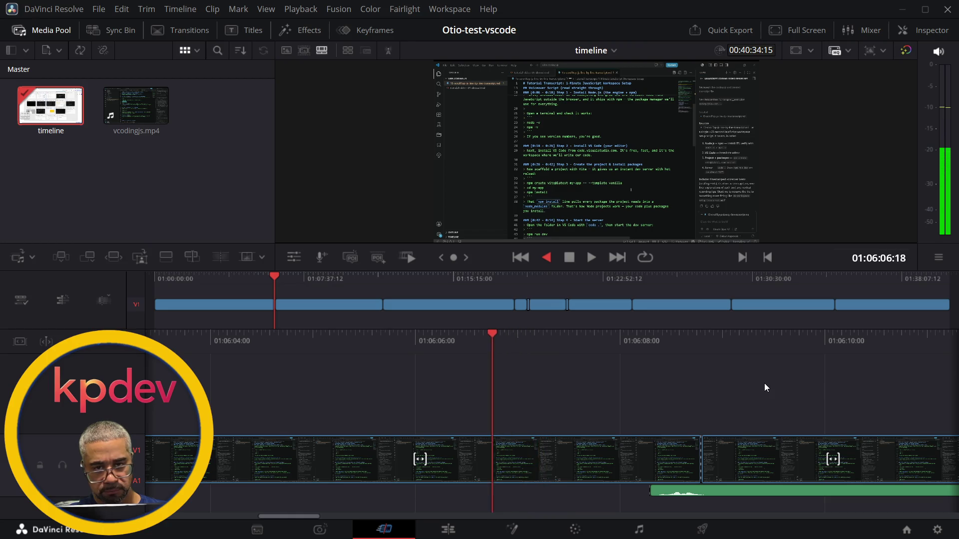
key("j")
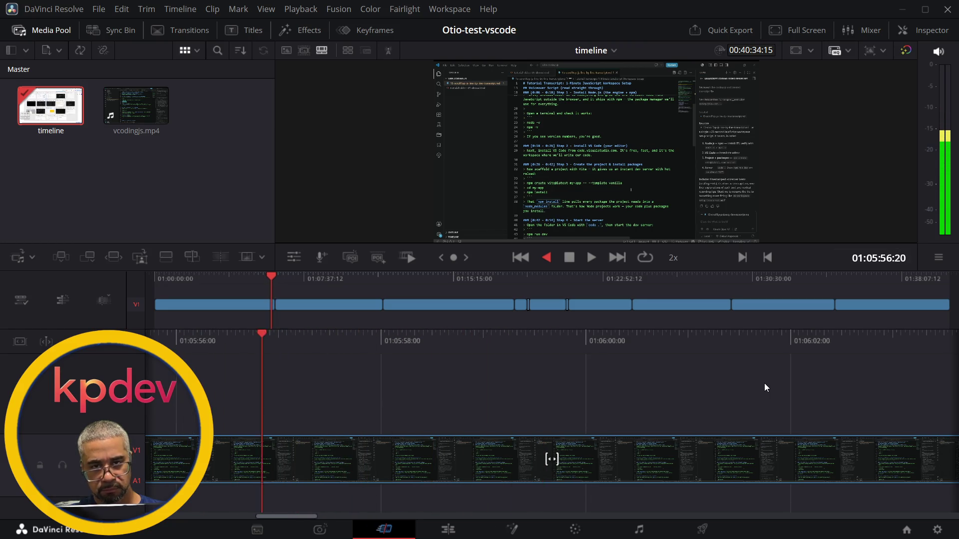
Replay from 01:05:55 past the cut, reselect the edit point, and bring up Codex
key("k")
key("l")
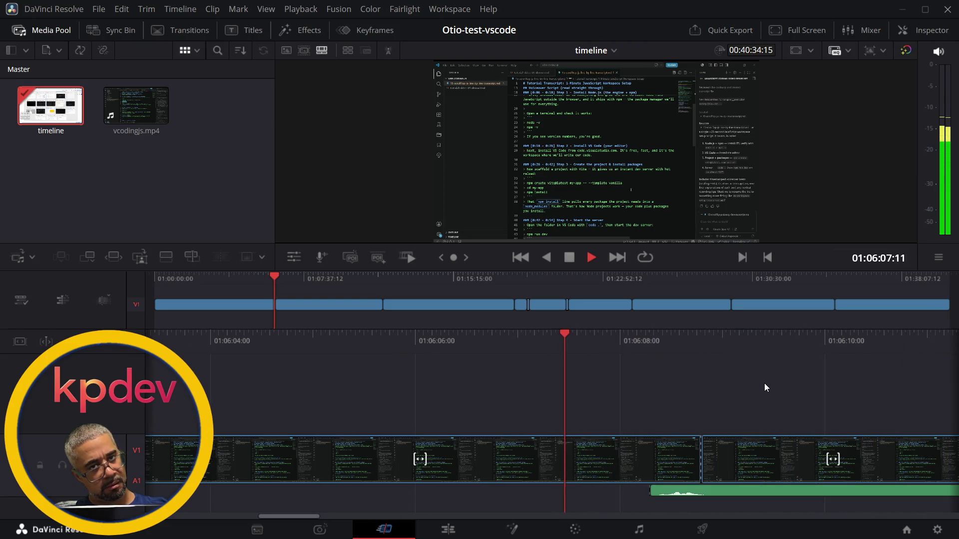
key("space")
key("v")
key("v")
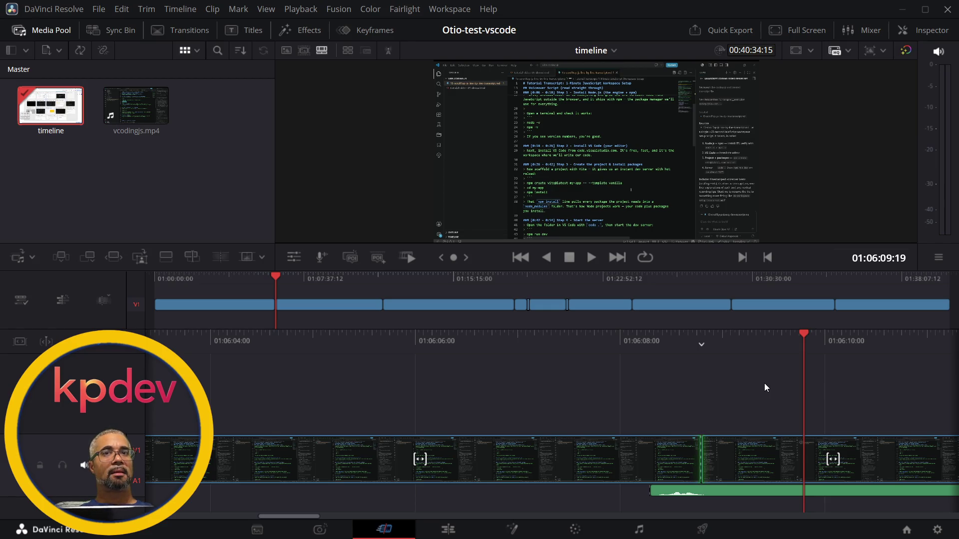
key("alt+Tab")
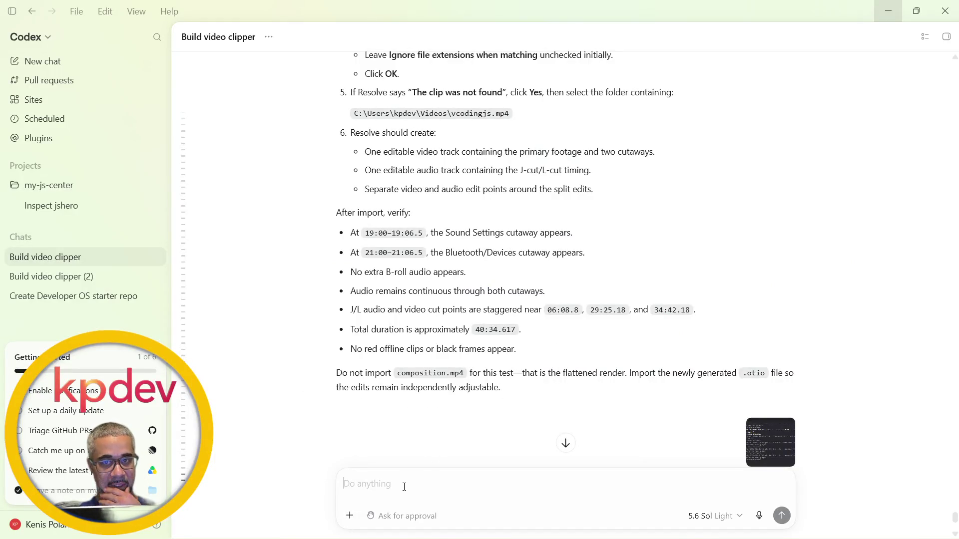
Ask Codex, with the timeline screenshot attached, whether this is the L cut and why there's no timeline audio
key("ctrl+v")
type("i")
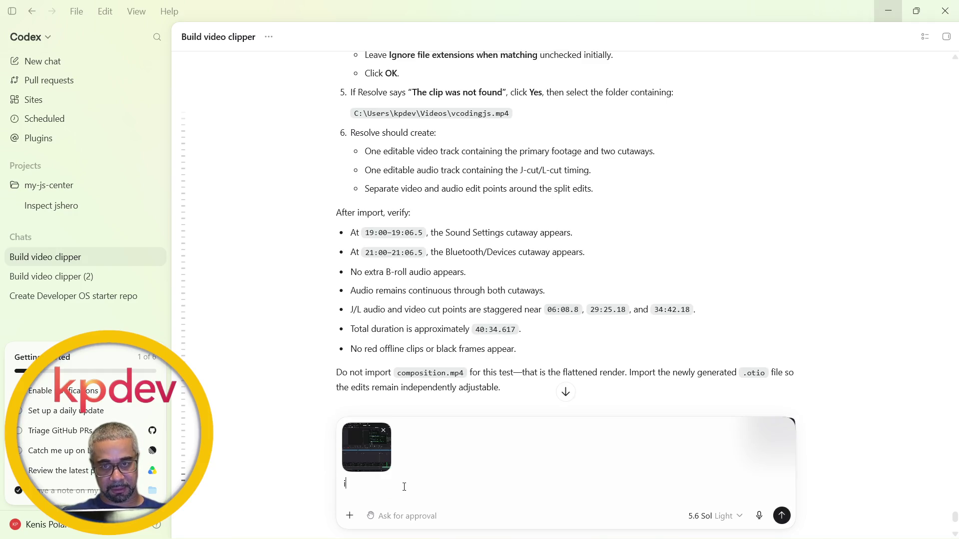
type("s this the l cut and why")
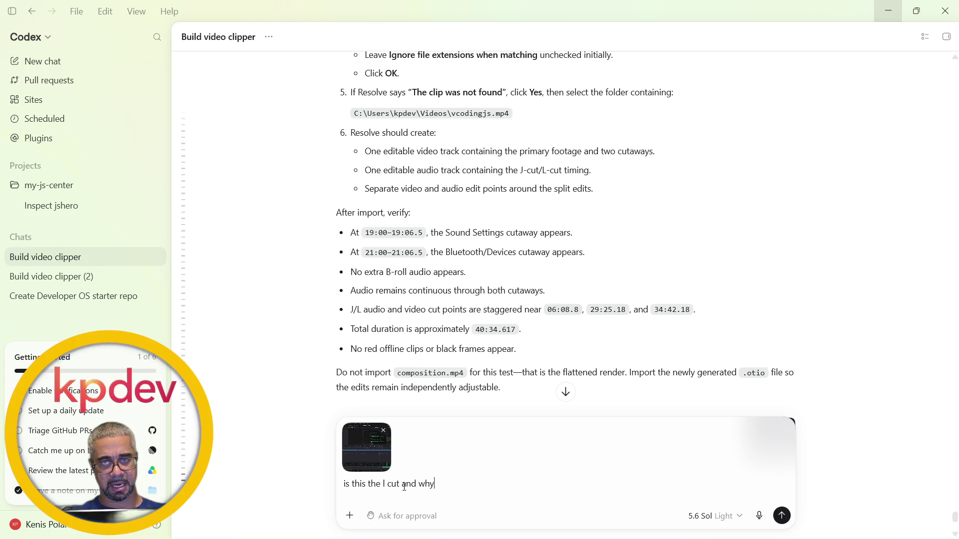
type(" it has no audi")
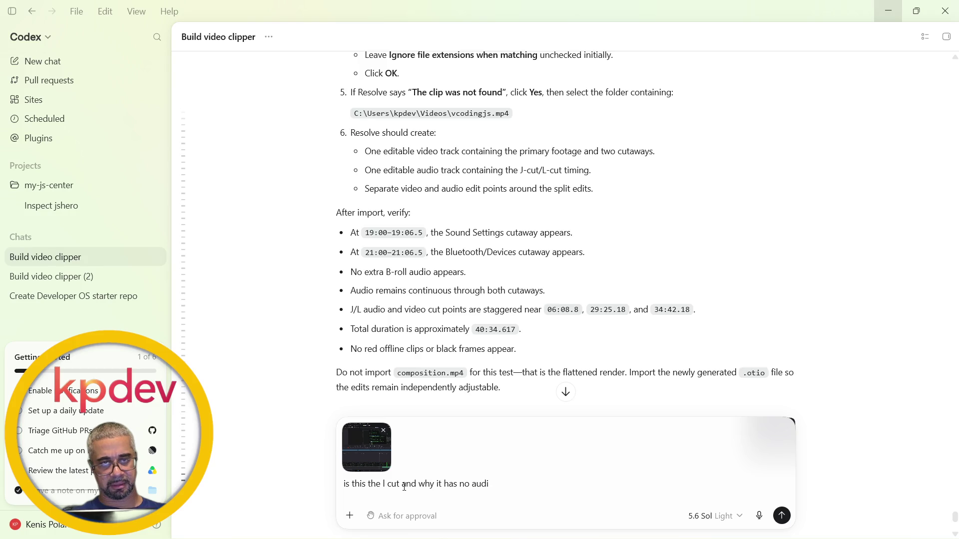
type("o in the time lin")
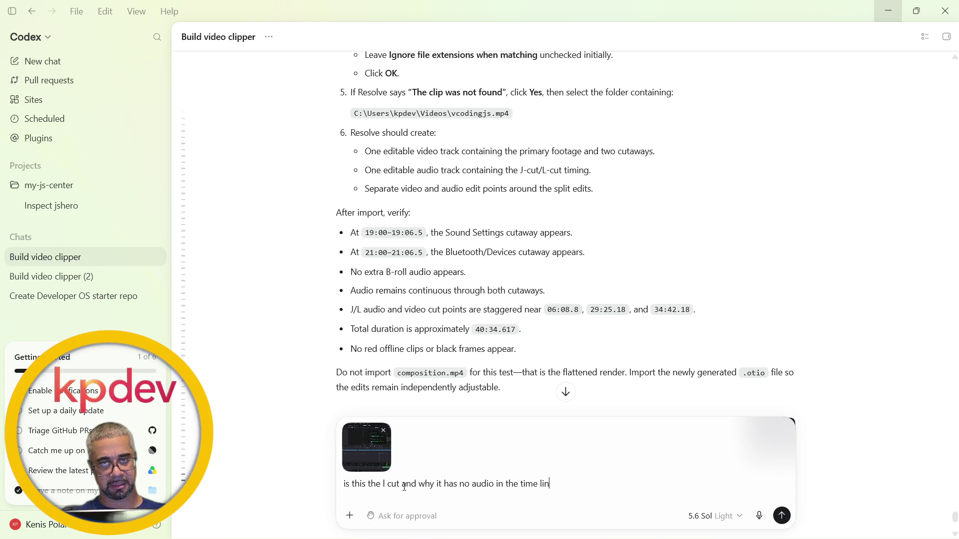
type("still audible?")
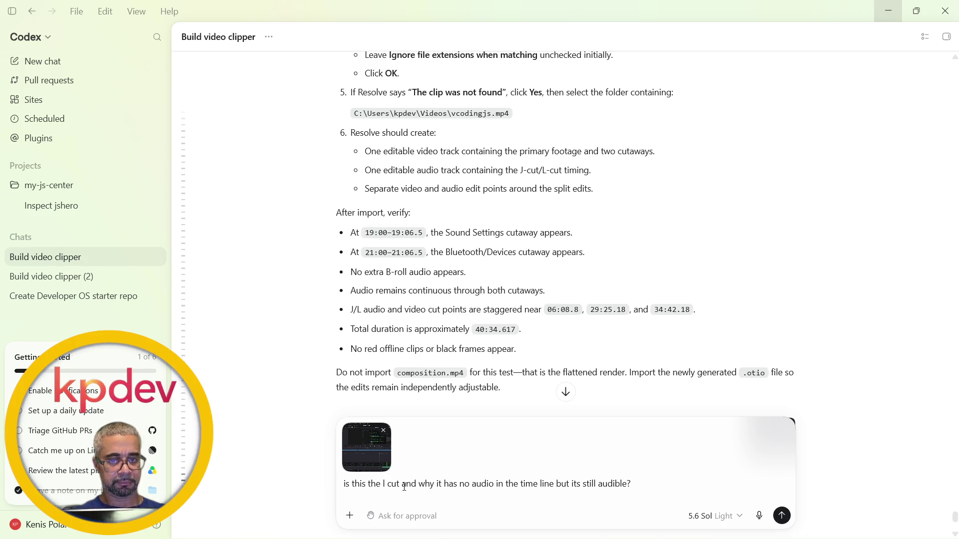
key("Return")
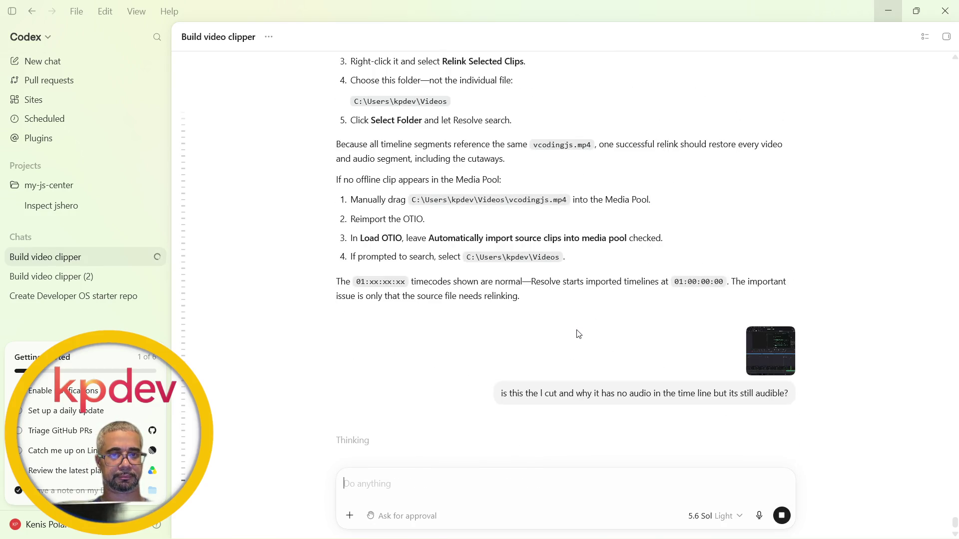
scroll(578, 334, "up", 15)
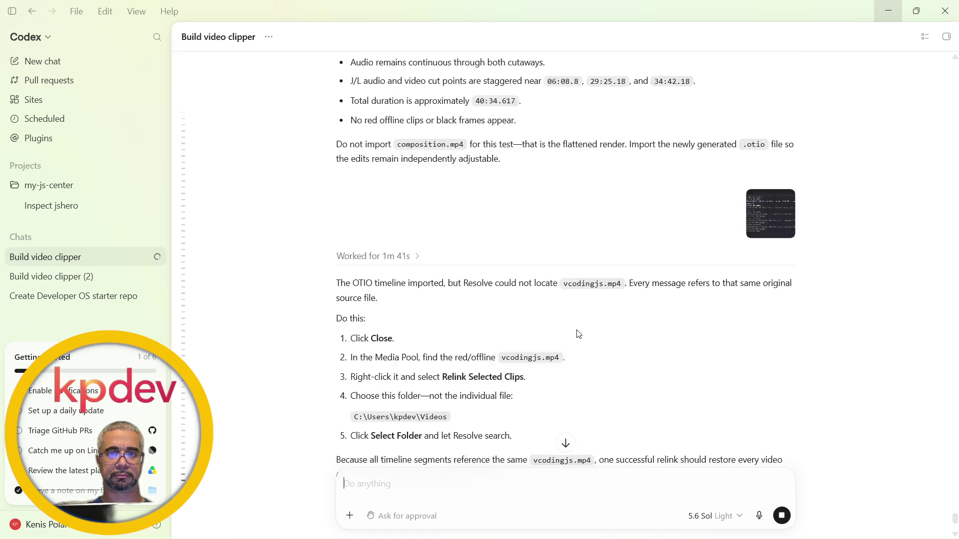
scroll(579, 334, "up", 7)
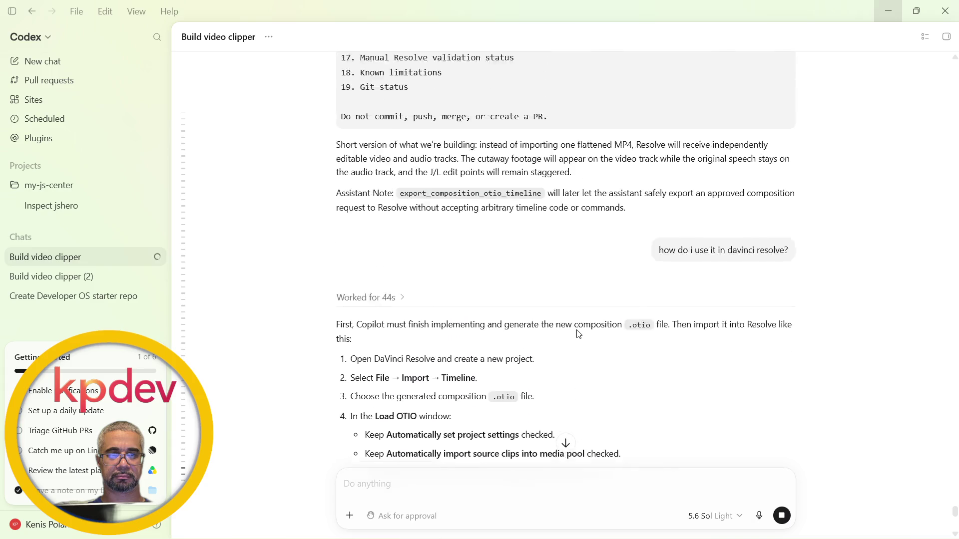
scroll(577, 330, "down", 5)
scroll(577, 330, "down", 5)
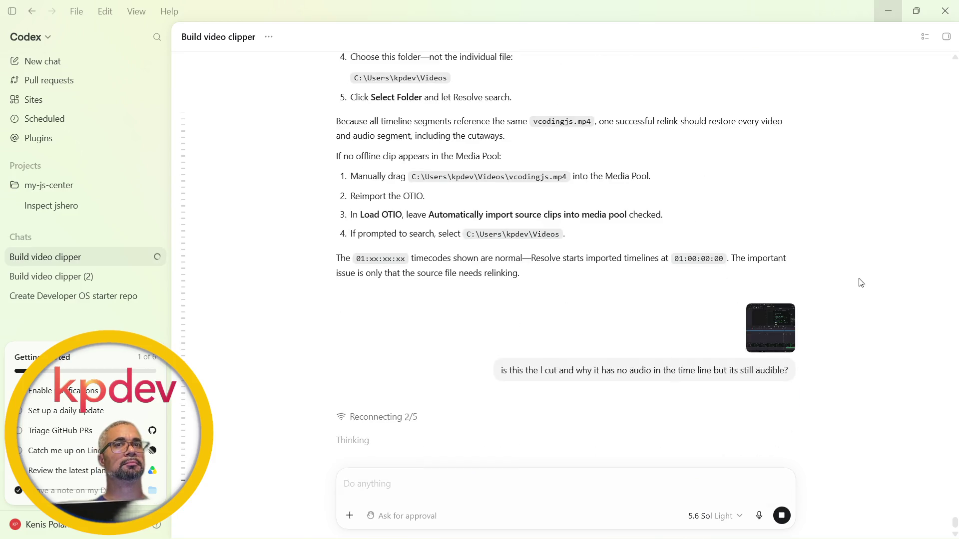
key("alt+Tab")
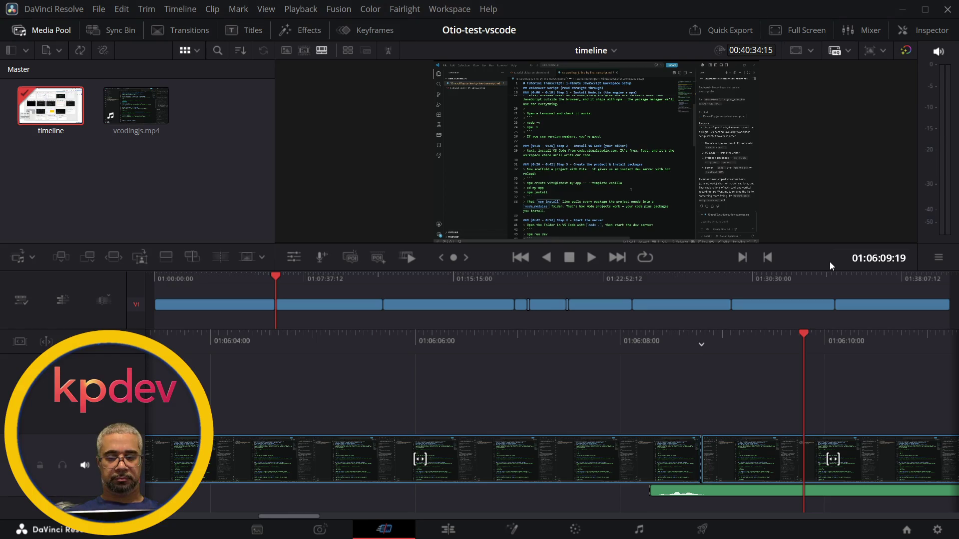
Start timeline playback and glance at the Codex chat before returning to Resolve
key("space")
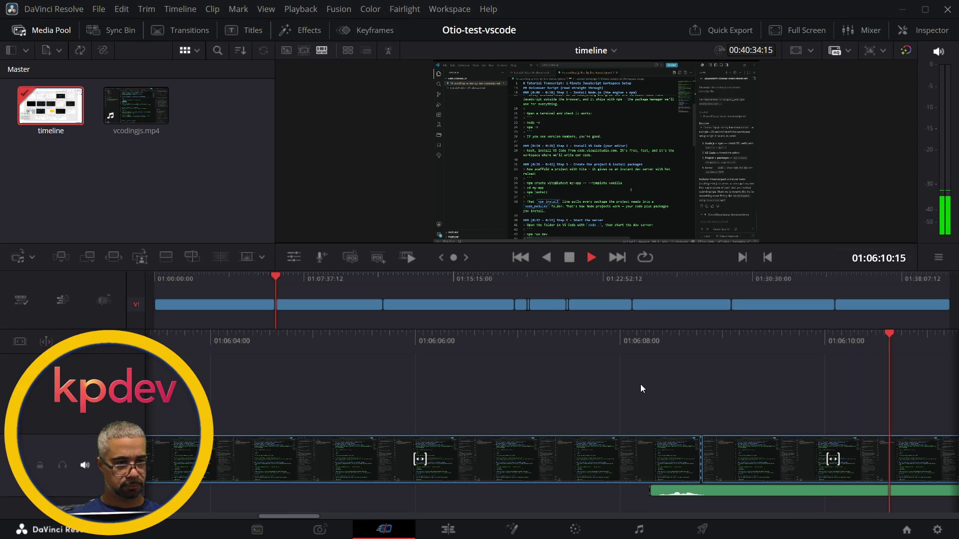
key("alt+Tab")
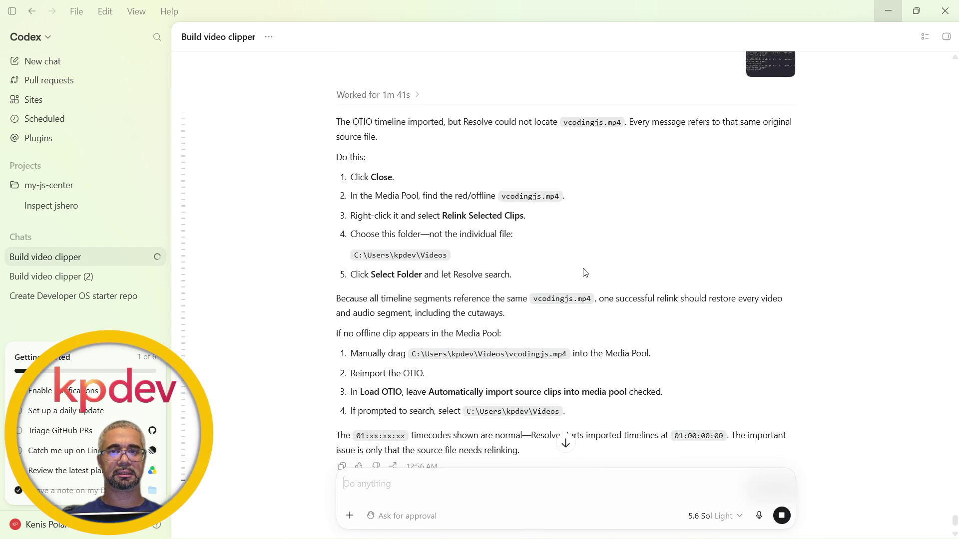
scroll(582, 277, "up", 5)
scroll(578, 283, "up", 1)
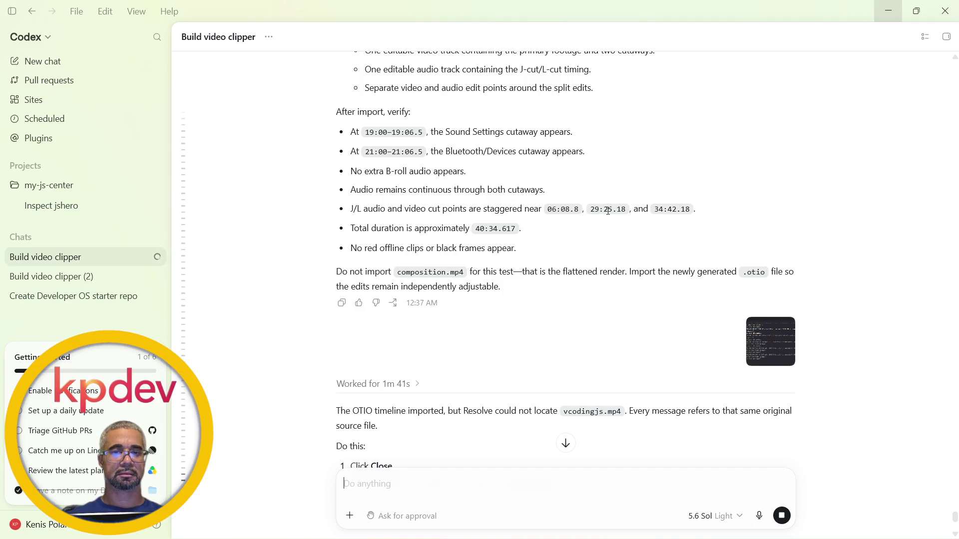
key("alt+Tab")
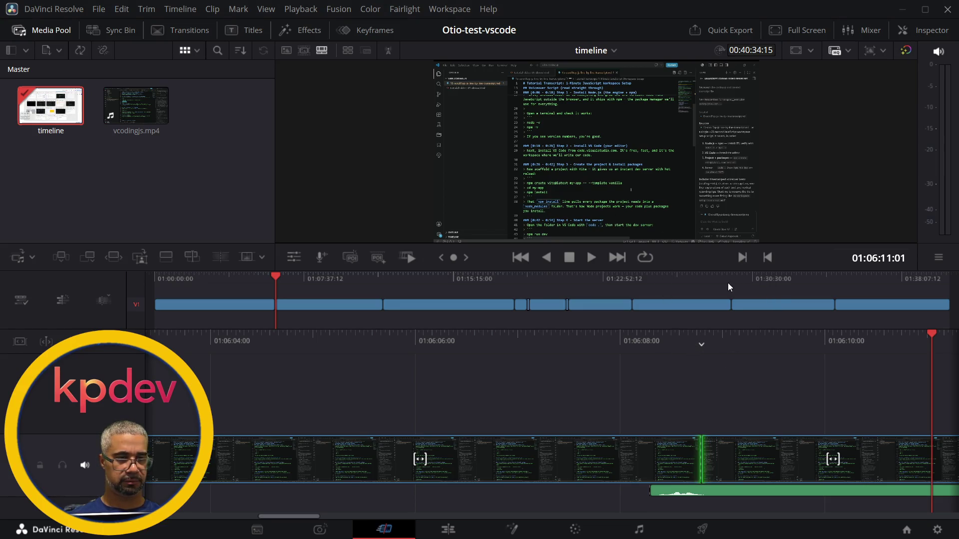
Jump along the ruler to the Sound settings cutaway near 01:28:36 and play from there
left_click(633, 283)
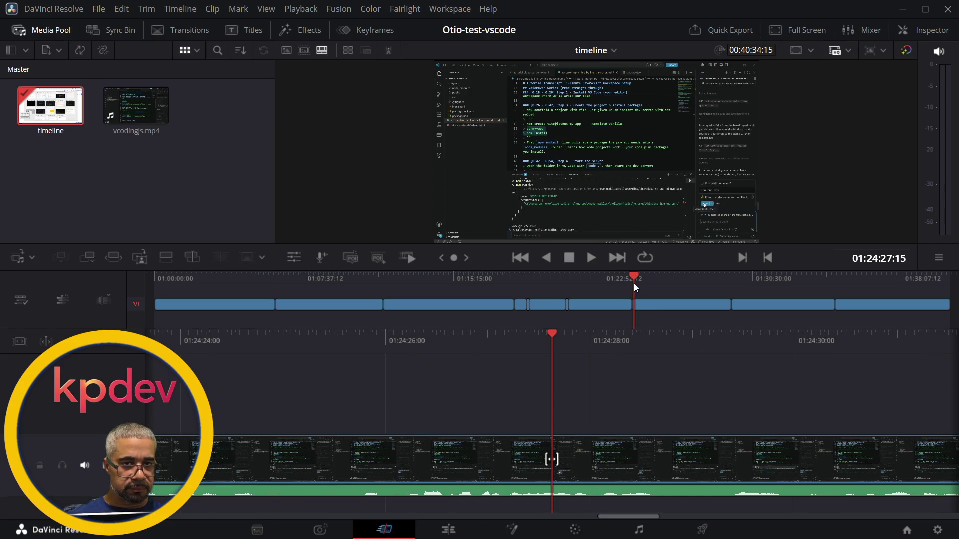
left_click(649, 281)
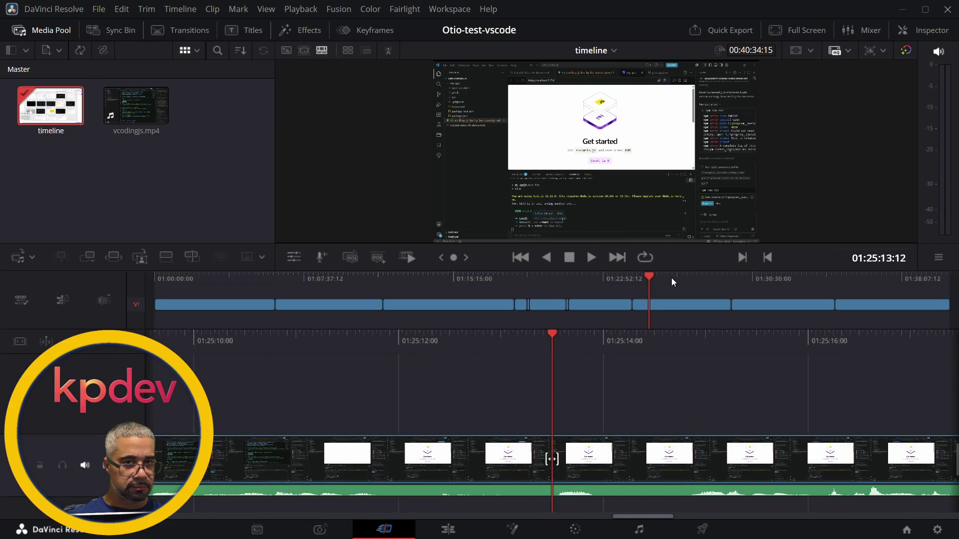
left_click(671, 278)
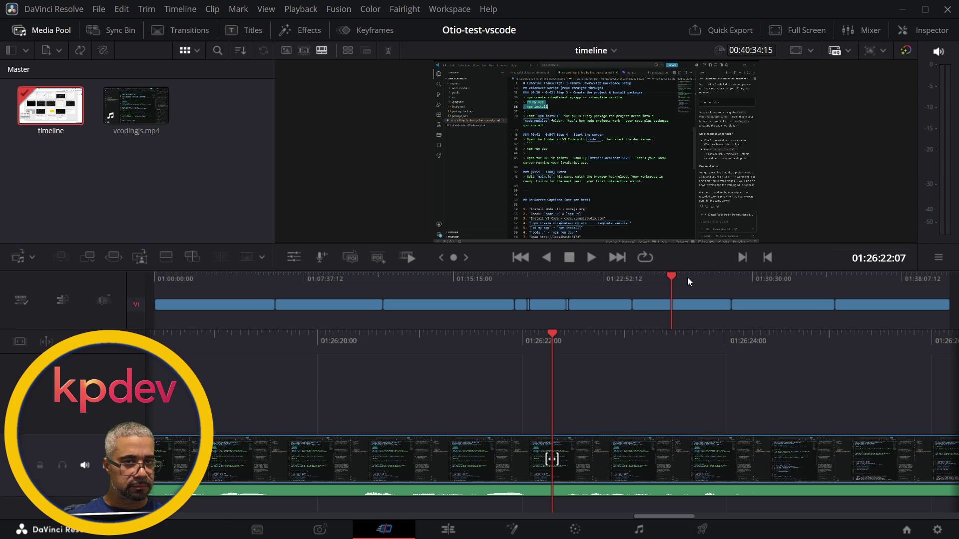
left_click(696, 275)
left_click(715, 276)
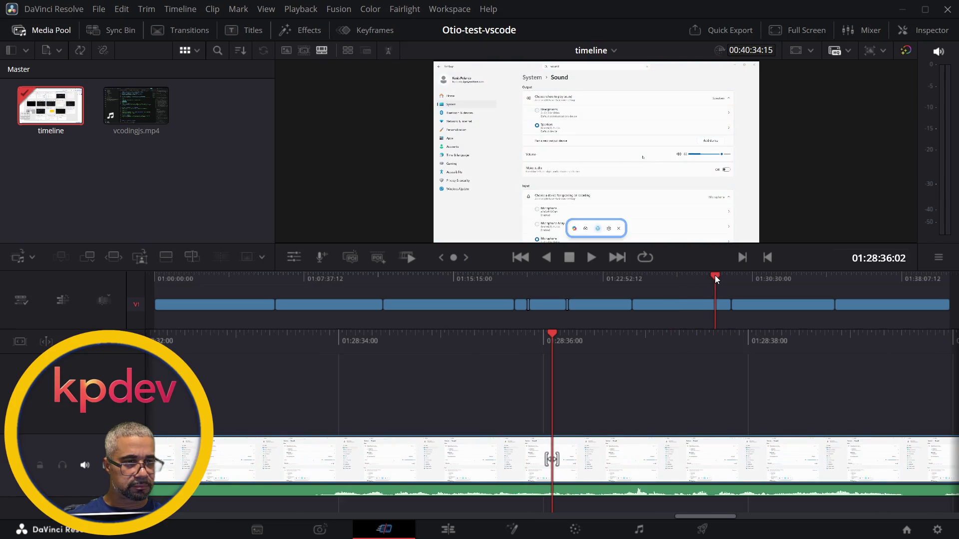
key("space")
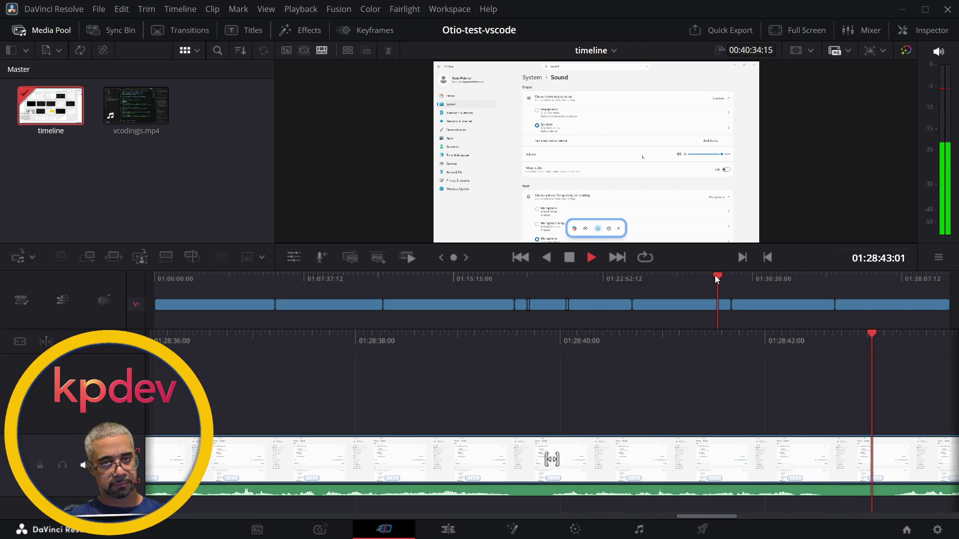
Shuttle playback up to 8x, check Codex for a reply, then resume normal-speed playback
key("l")
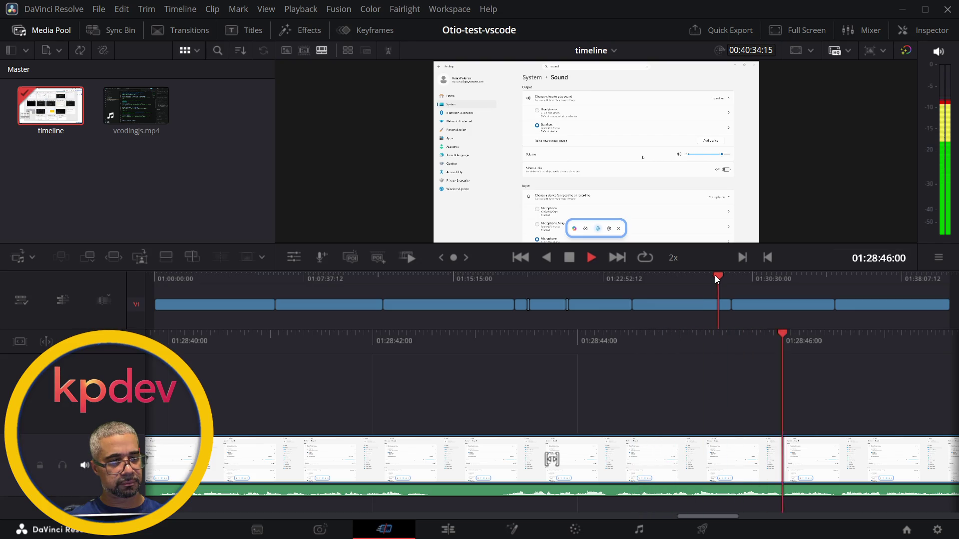
key("l")
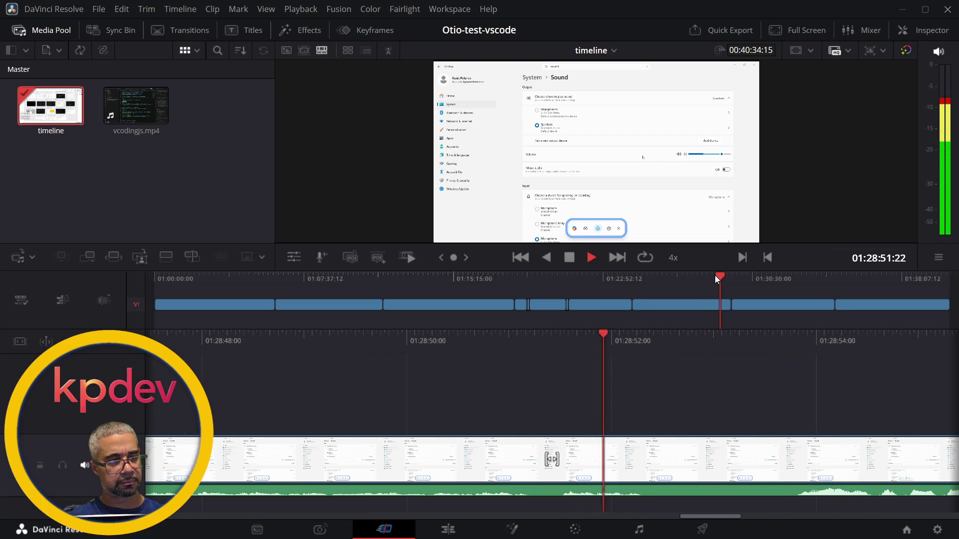
key("l")
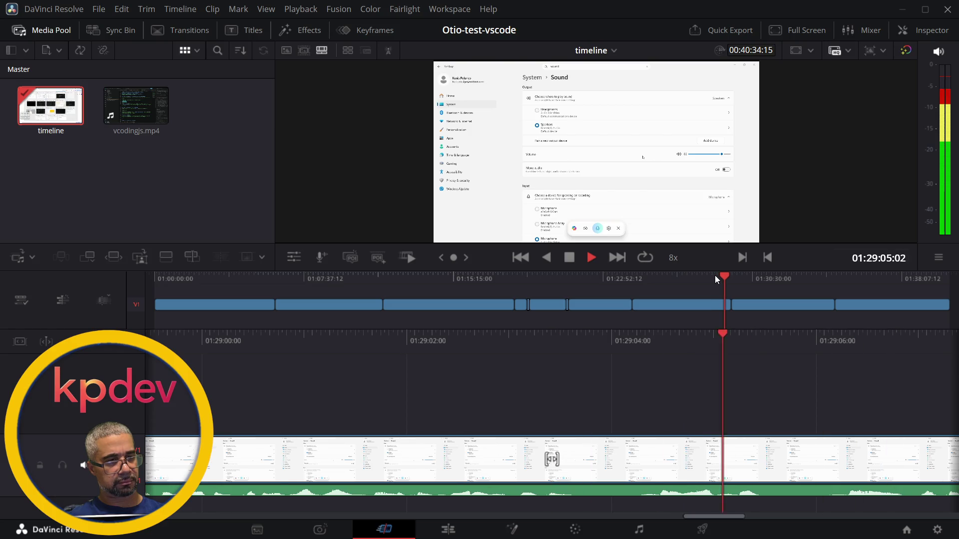
key("alt+Tab")
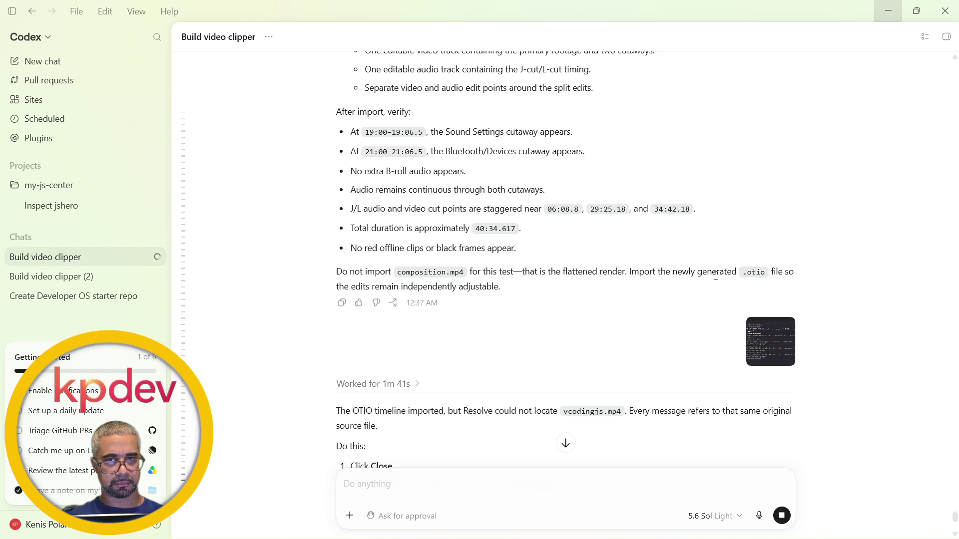
key("alt+Tab")
key("space")
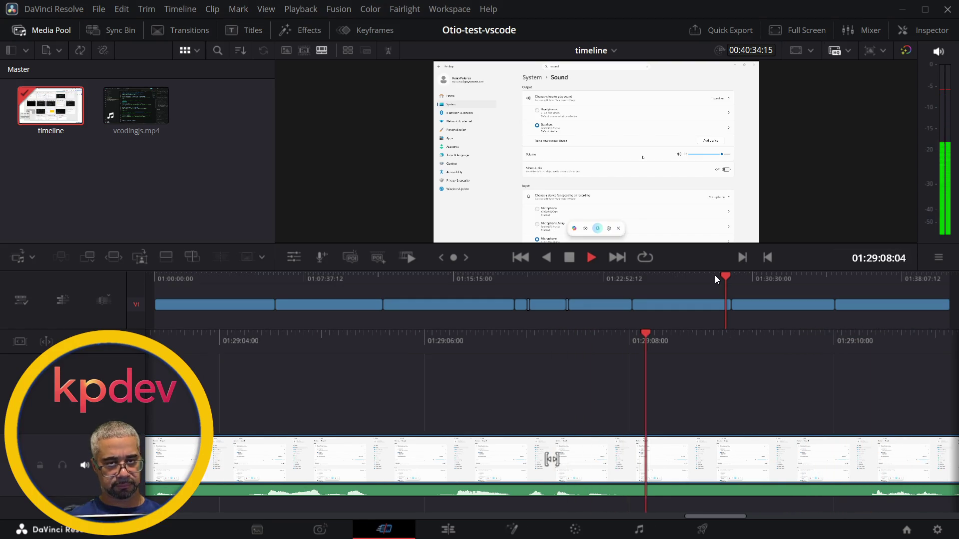
Lower the system volume three notches, then raise it back two
key("XF86AudioLowerVolume")
key("XF86AudioLowerVolume")
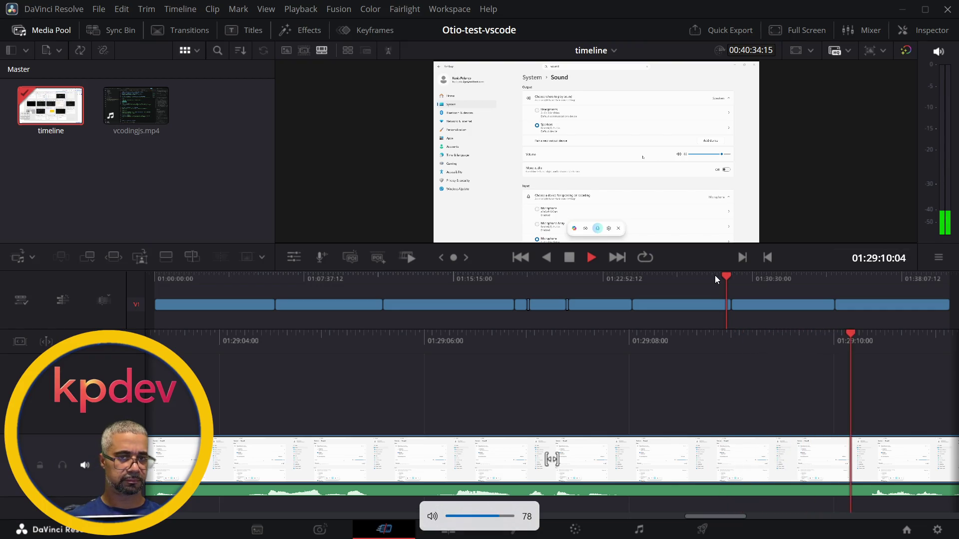
key("XF86AudioLowerVolume")
key("XF86AudioLowerVolume")
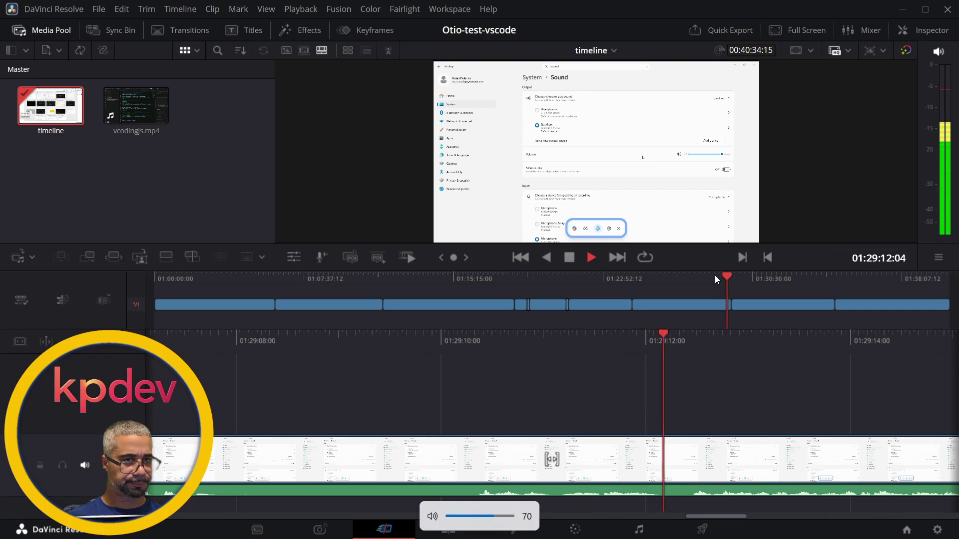
key("XF86AudioLowerVolume")
key("XF86AudioLowerVolume")
key("XF86AudioLowerVolume")
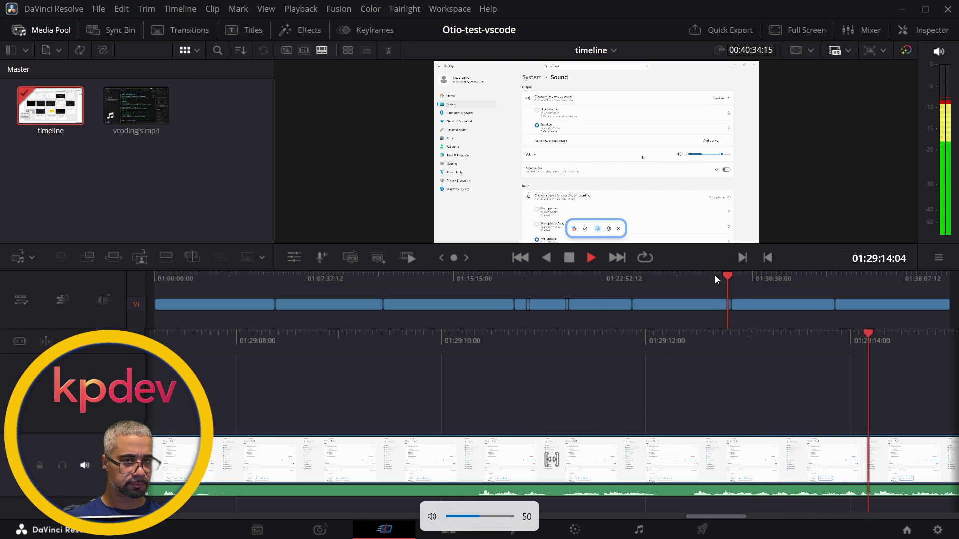
key("XF86AudioRaiseVolume")
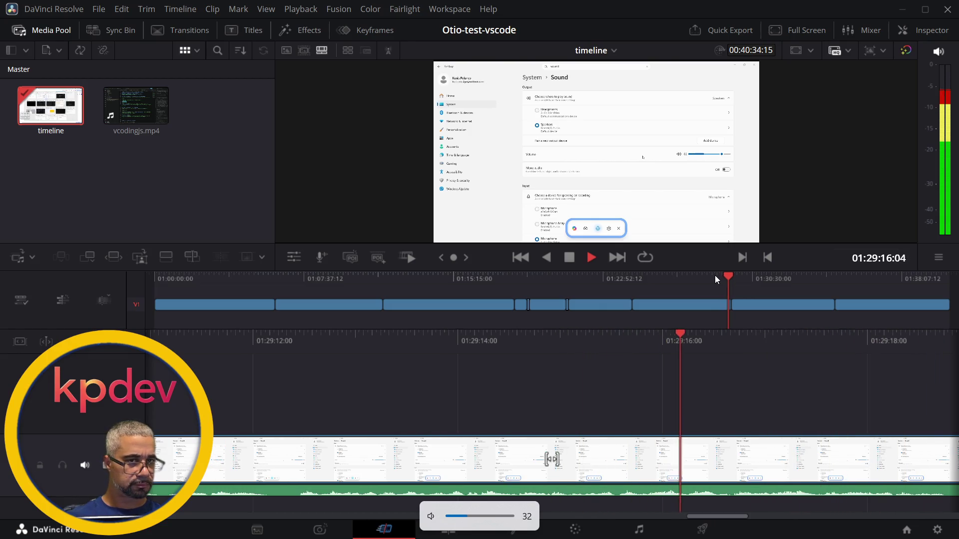
key("XF86AudioRaiseVolume")
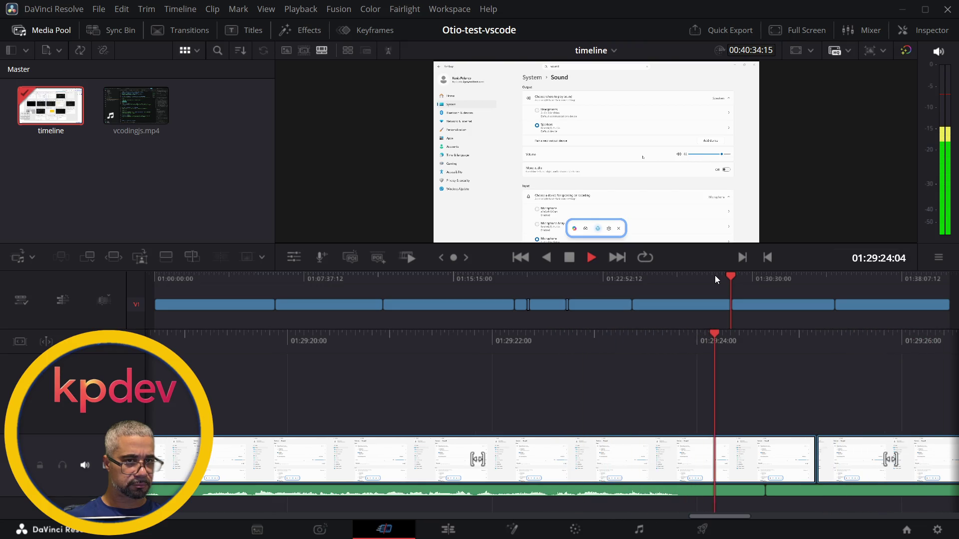
Mark the cut near 01:29:25, select its edit point, and play across the staggered A1 audio cut
key("m")
key("space")
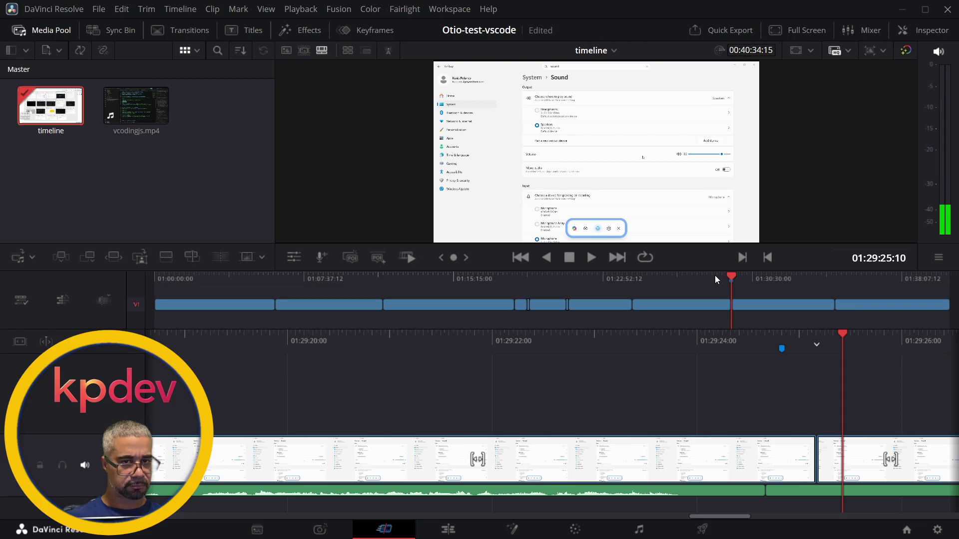
key("v")
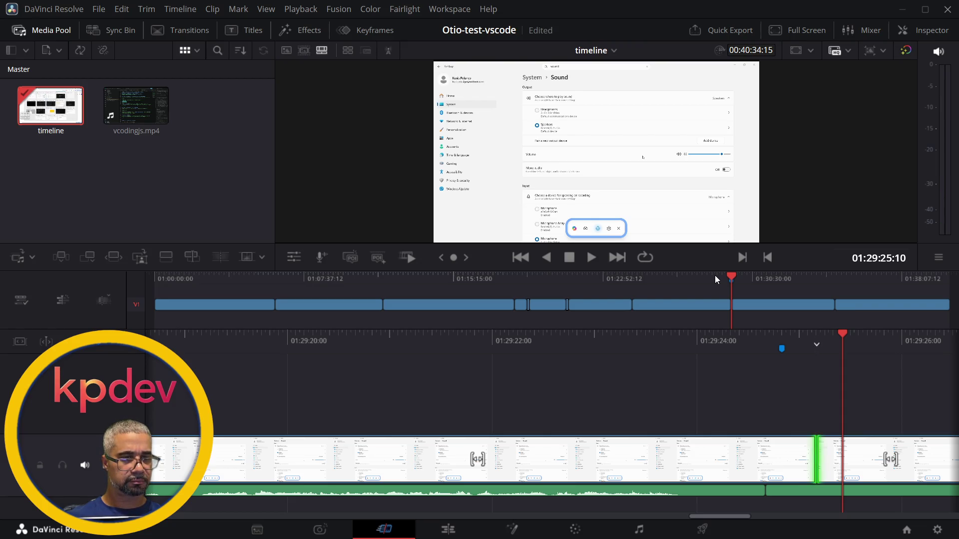
key("v")
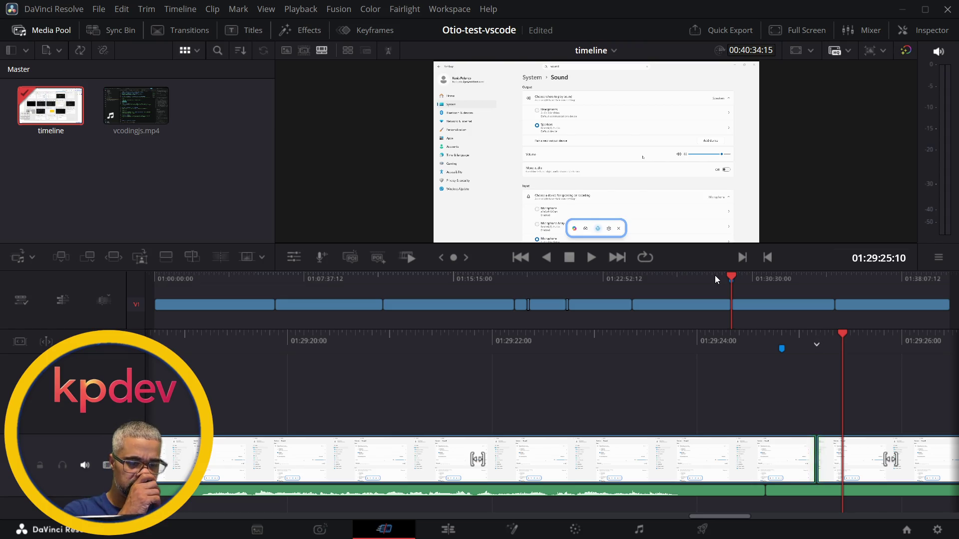
key("v")
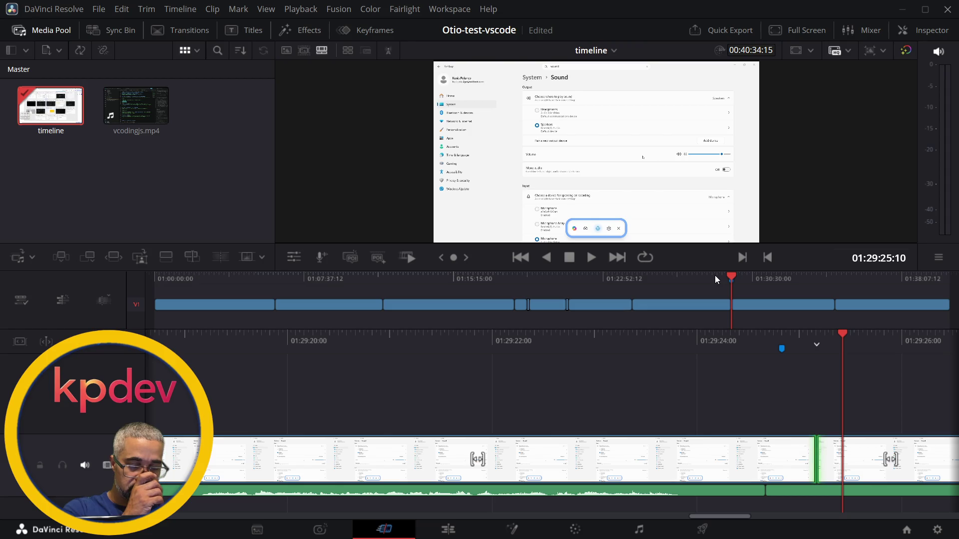
key("v")
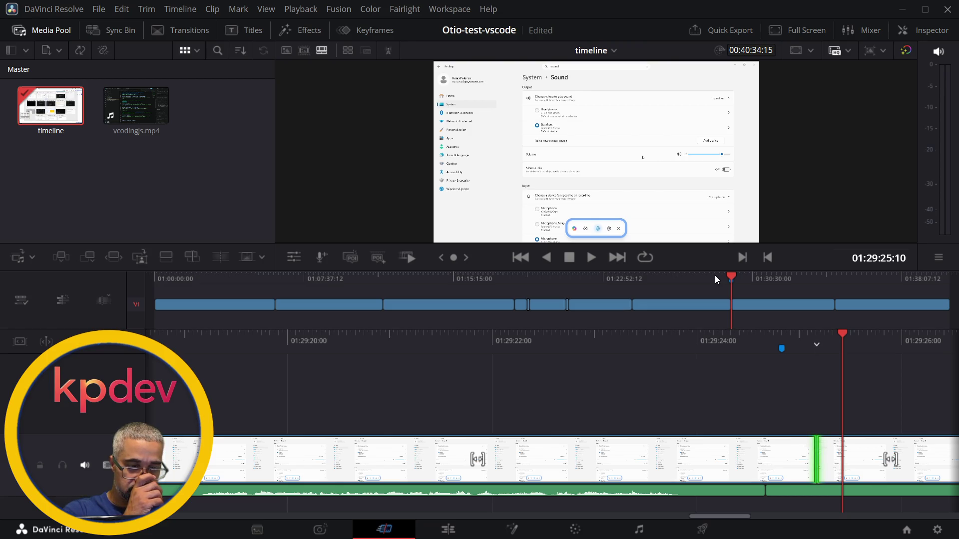
key("v")
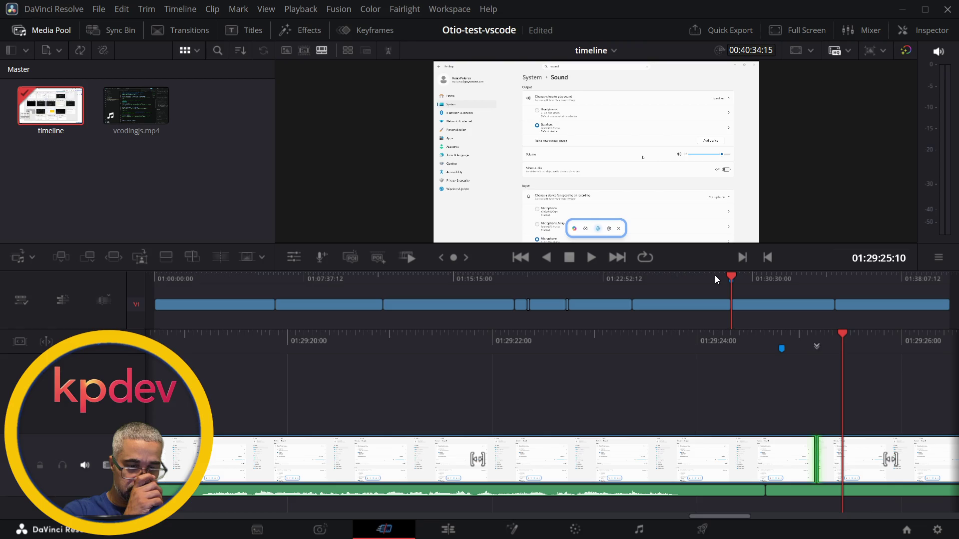
key("v")
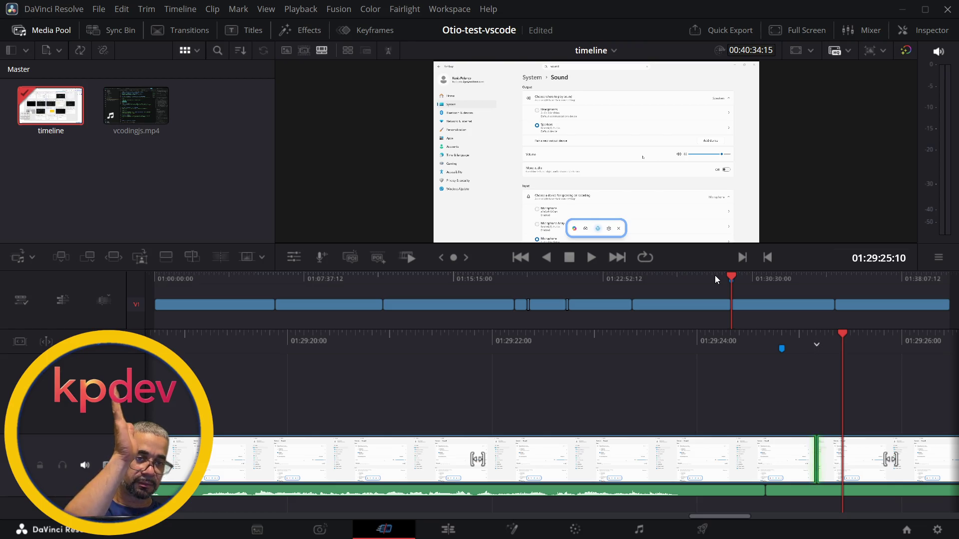
key("v")
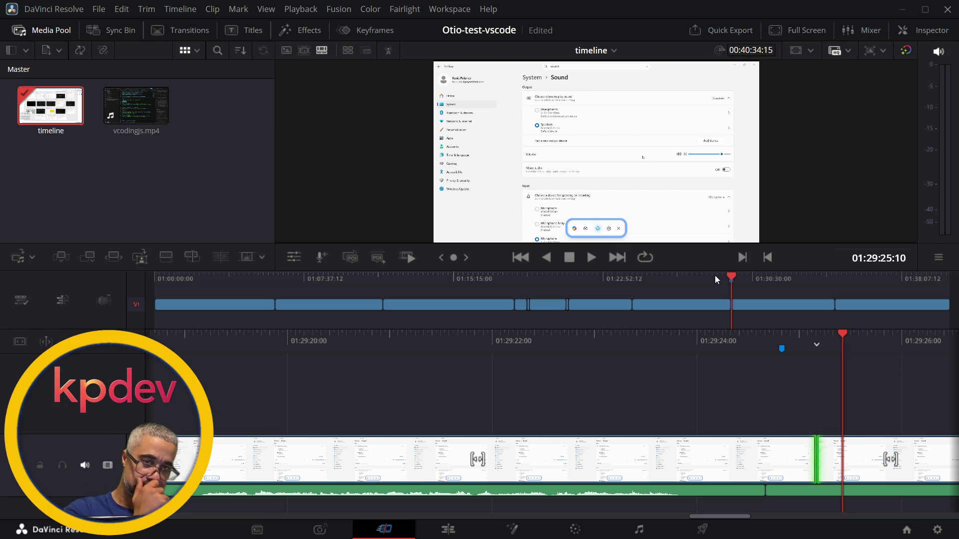
key("space")
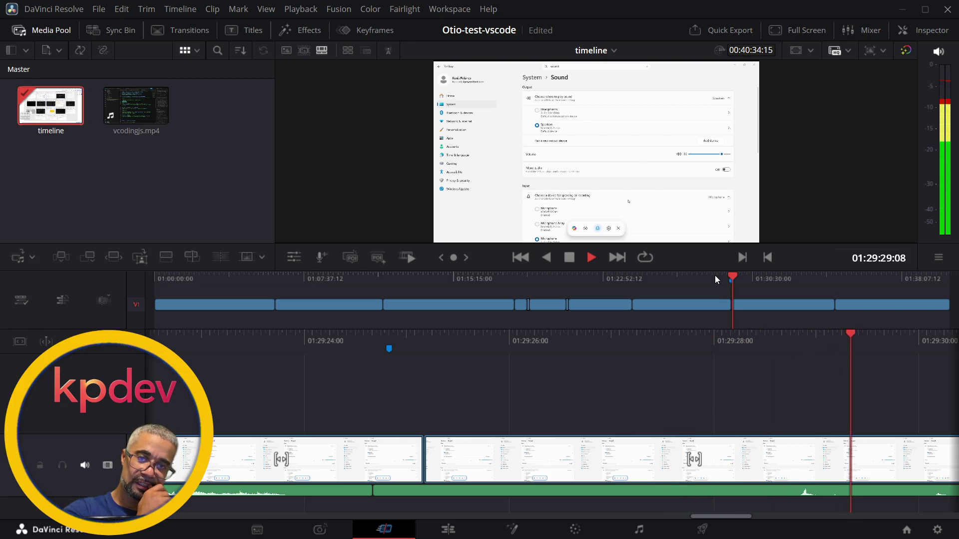
Turn up the system volume, rewind at 4x through the 01:29:25 cut, and replay forward to 01:29:33
key("XF86AudioLowerVolume")
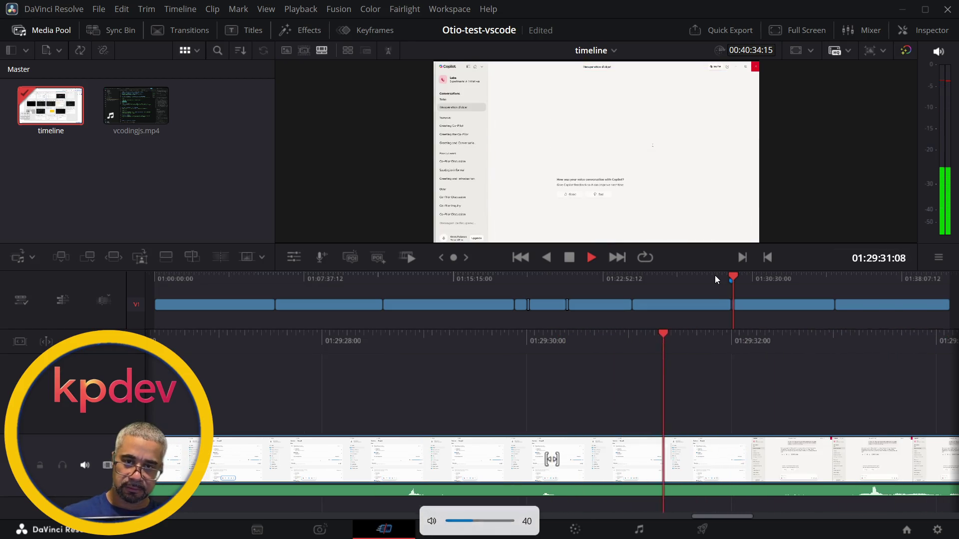
key("XF86AudioRaiseVolume")
key("XF86AudioRaiseVolume")
key("XF86AudioRaiseVolume")
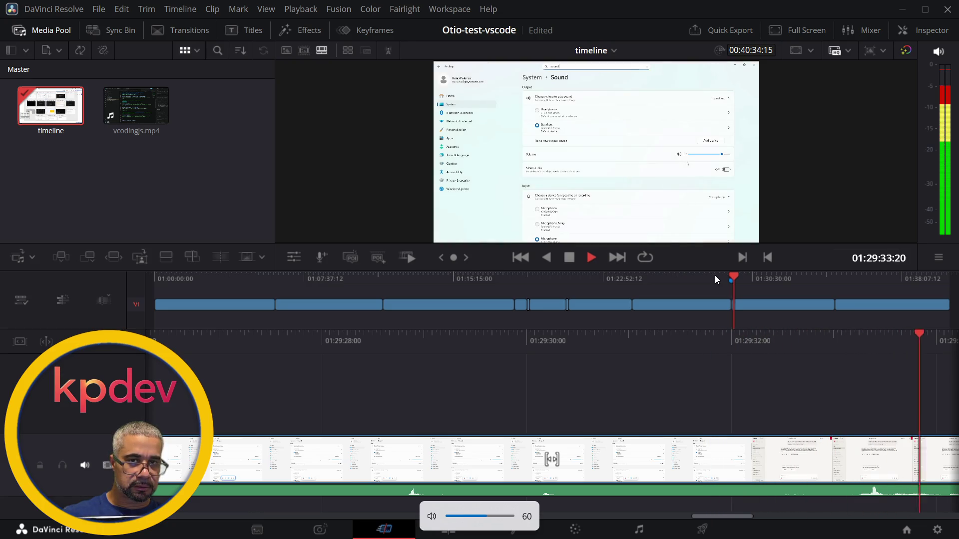
key("XF86AudioRaiseVolume")
key("XF86AudioRaiseVolume")
key("XF86AudioRaiseVolume")
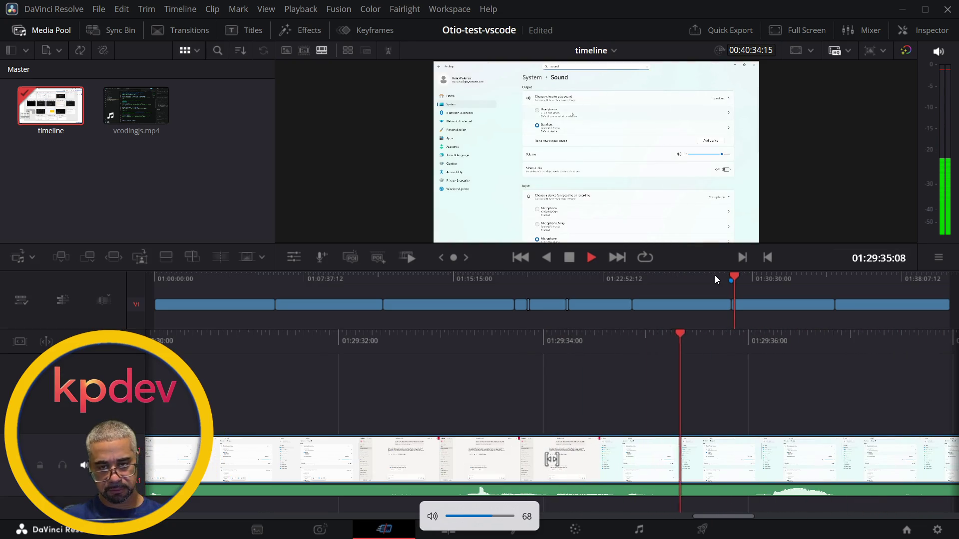
key("j")
key("j")
key("j")
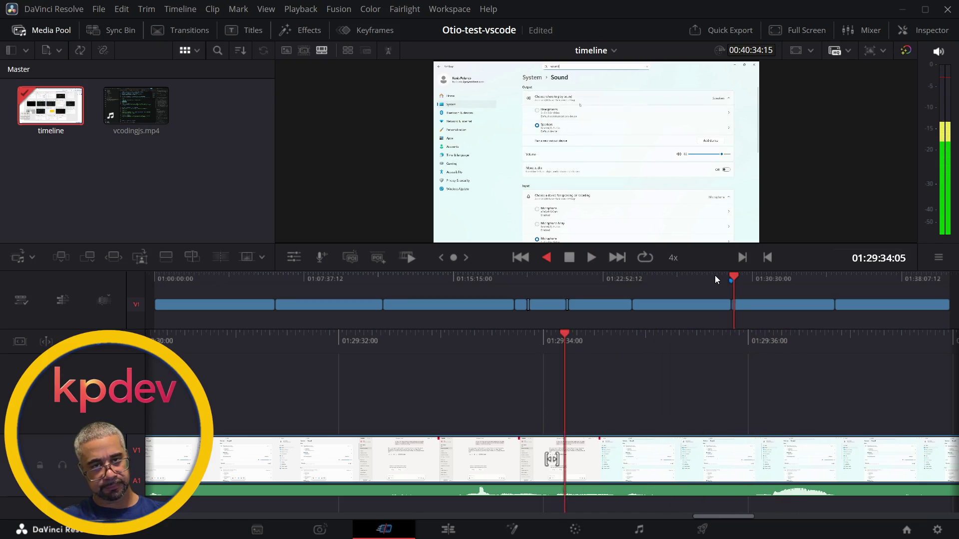
key("k")
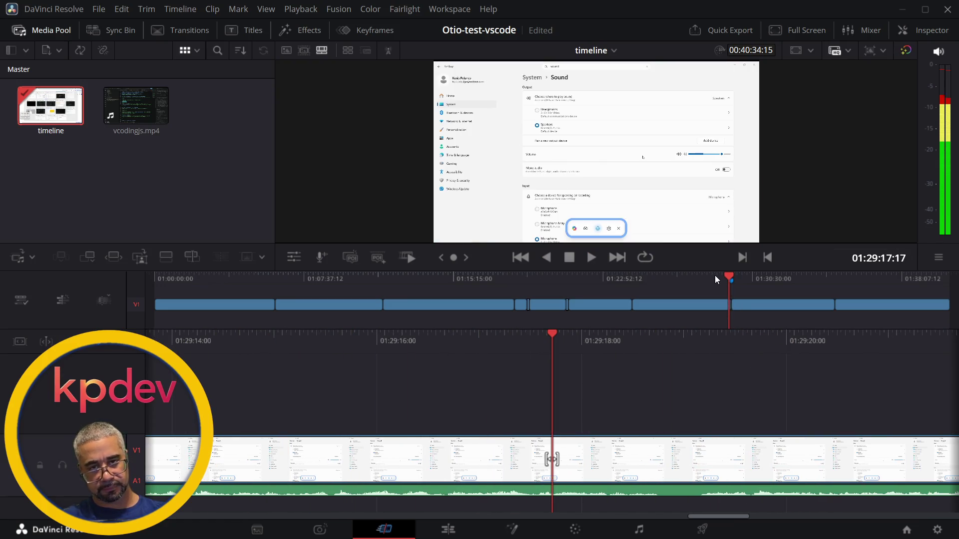
key("l")
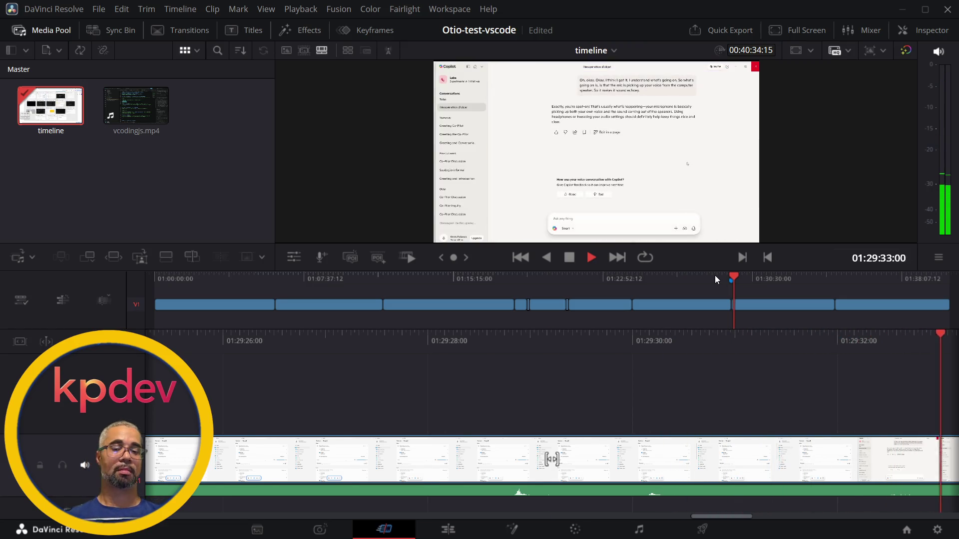
key("alt+Tab")
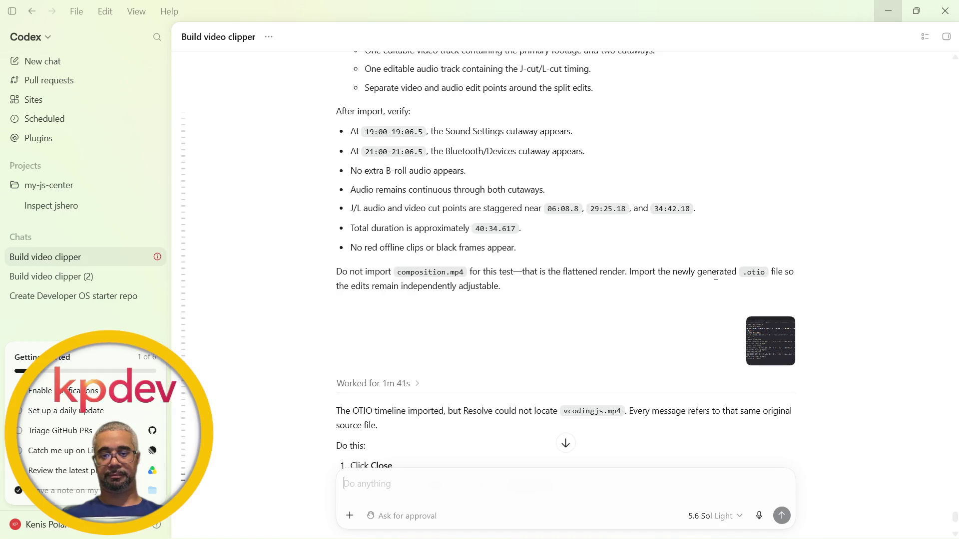
Scroll down to the stream-disconnected error and reopen the last audio question for editing
scroll(491, 391, "down", 3)
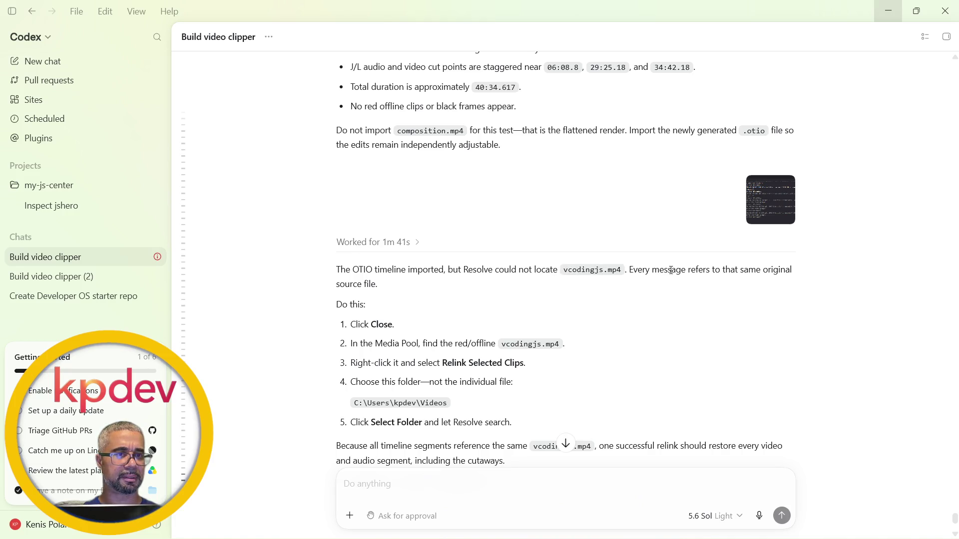
scroll(749, 276, "down", 7)
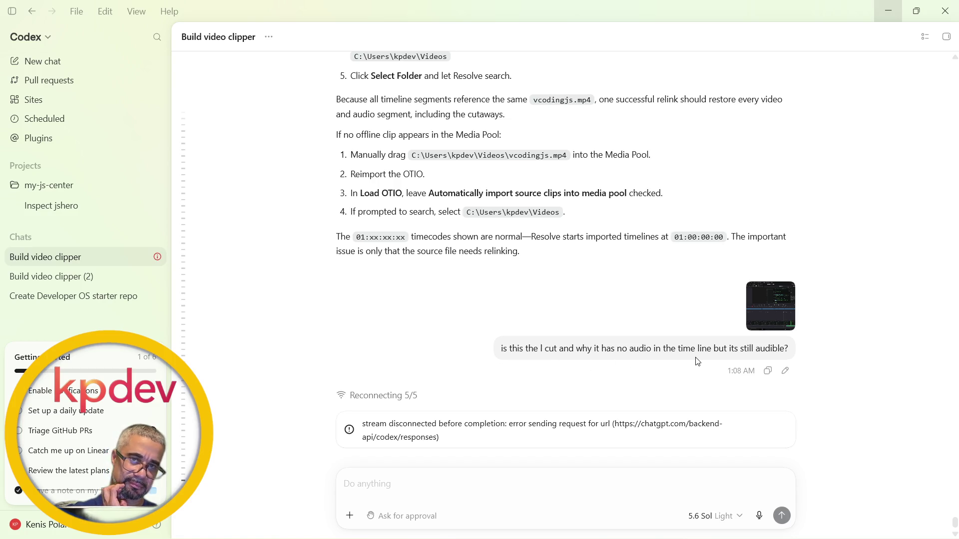
left_click(765, 351)
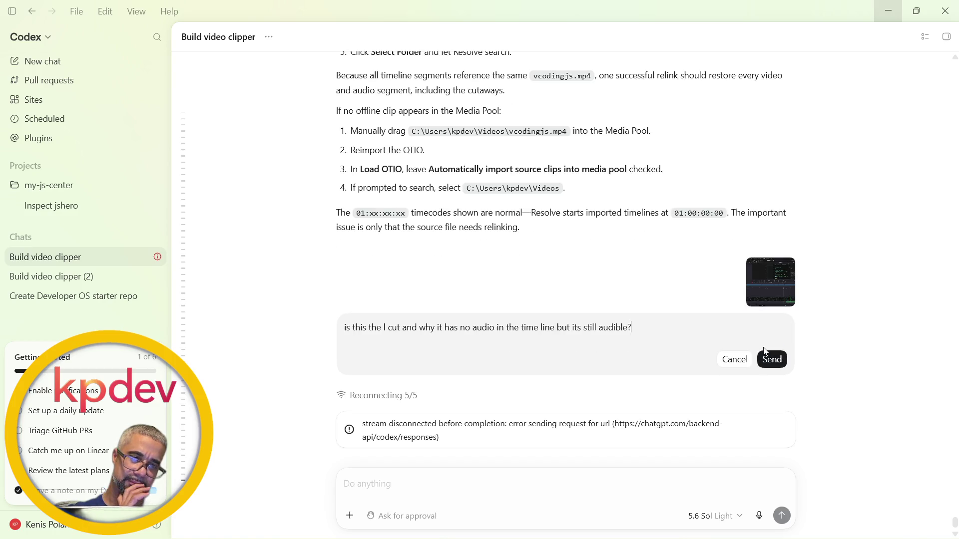
Resend the edited L-cut audio question and reread earlier instructions while Codex thinks
left_click(771, 361)
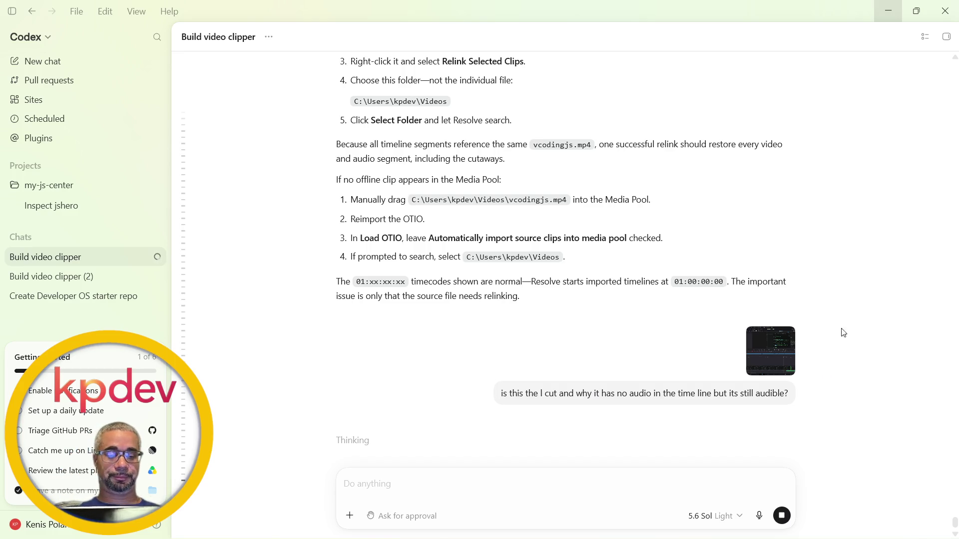
scroll(740, 253, "up", 2)
scroll(740, 254, "up", 2)
scroll(740, 253, "down", 4)
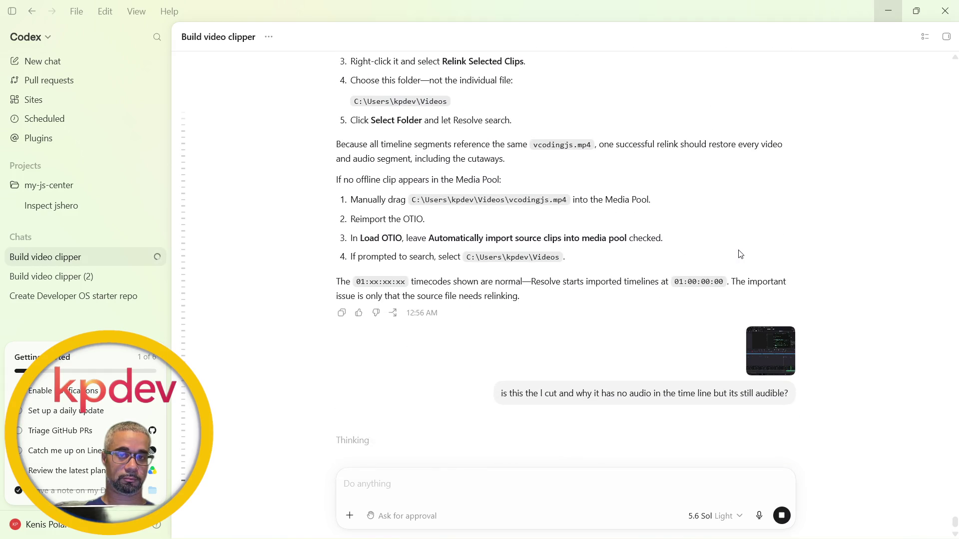
scroll(740, 254, "up", 6)
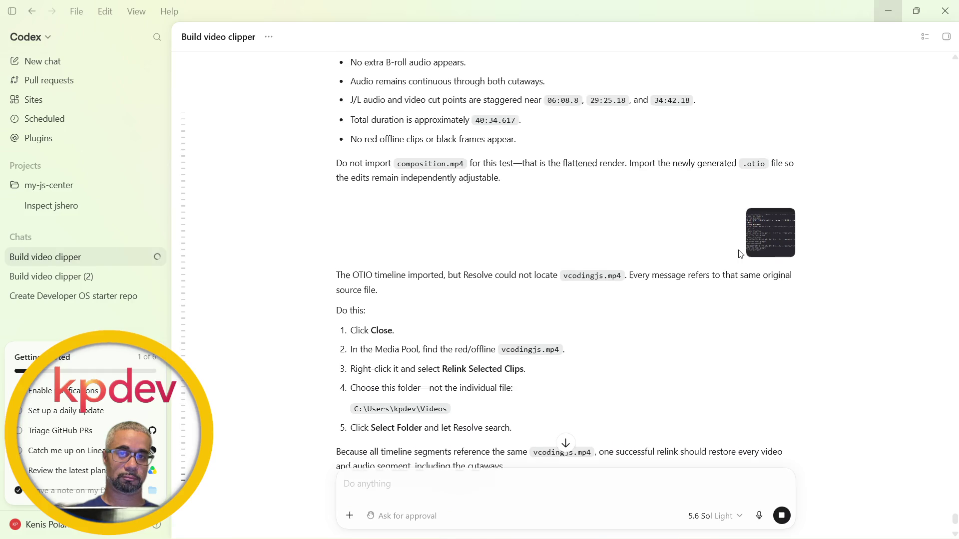
scroll(740, 253, "up", 1)
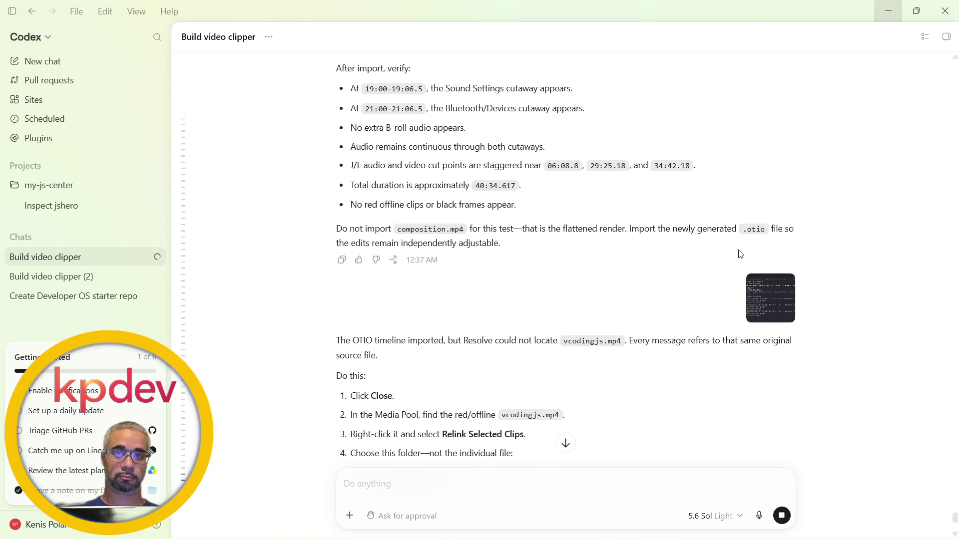
Review Codex's 'After import, verify' checklist, then return to the Resolve timeline
key("alt+Tab")
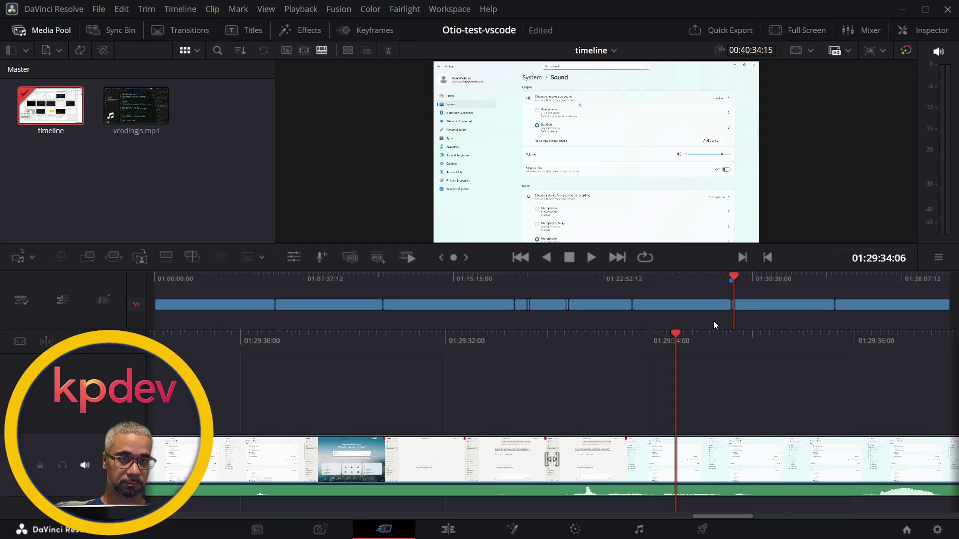
key("alt+Tab")
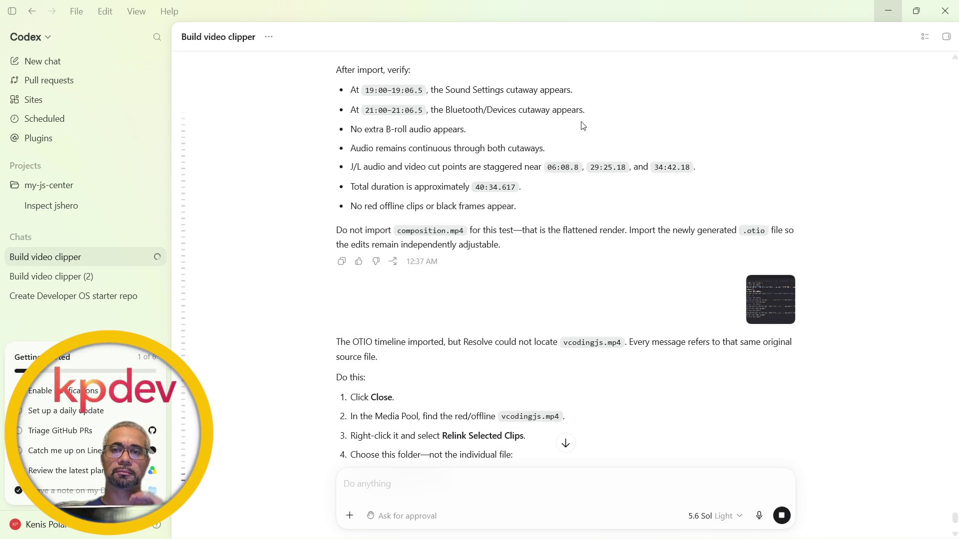
scroll(583, 126, "up", 1)
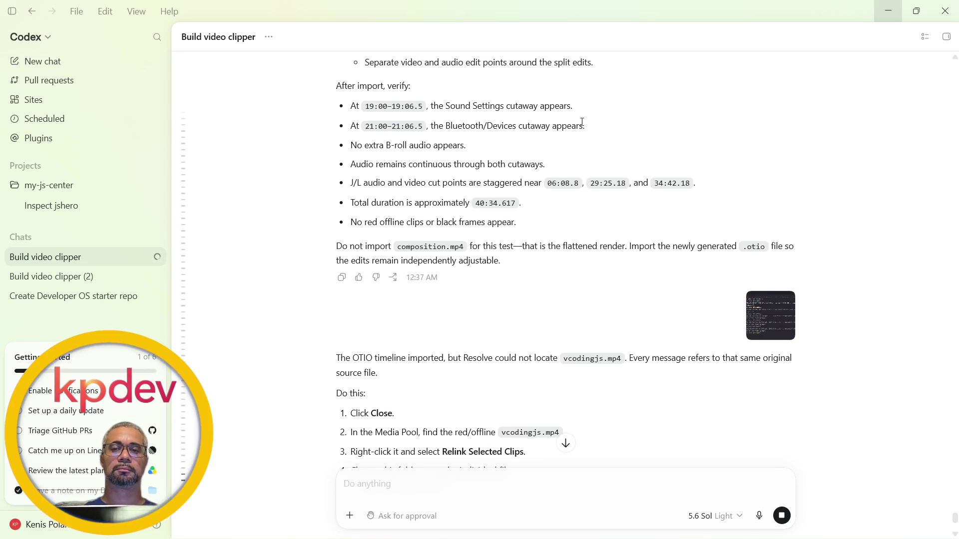
scroll(582, 123, "up", 2)
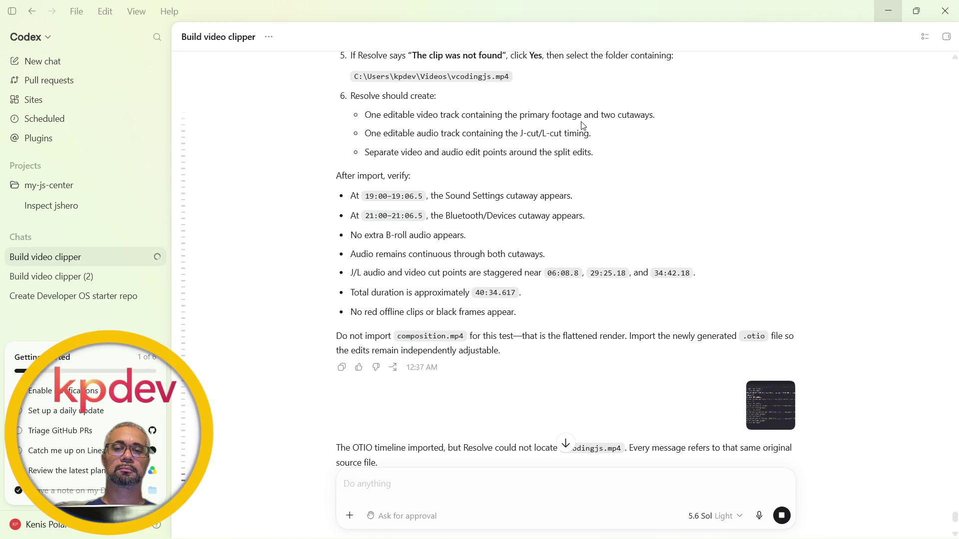
scroll(583, 125, "down", 2)
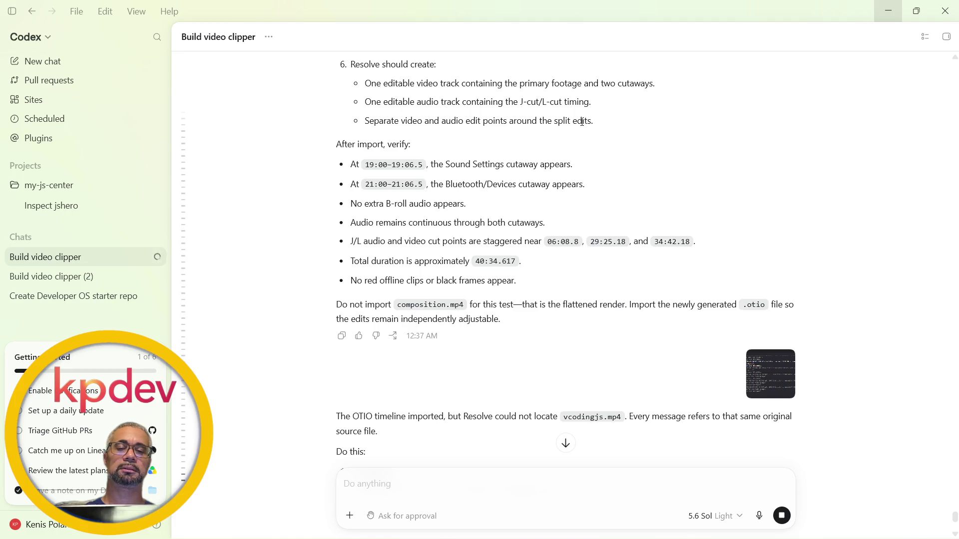
key("alt+Tab")
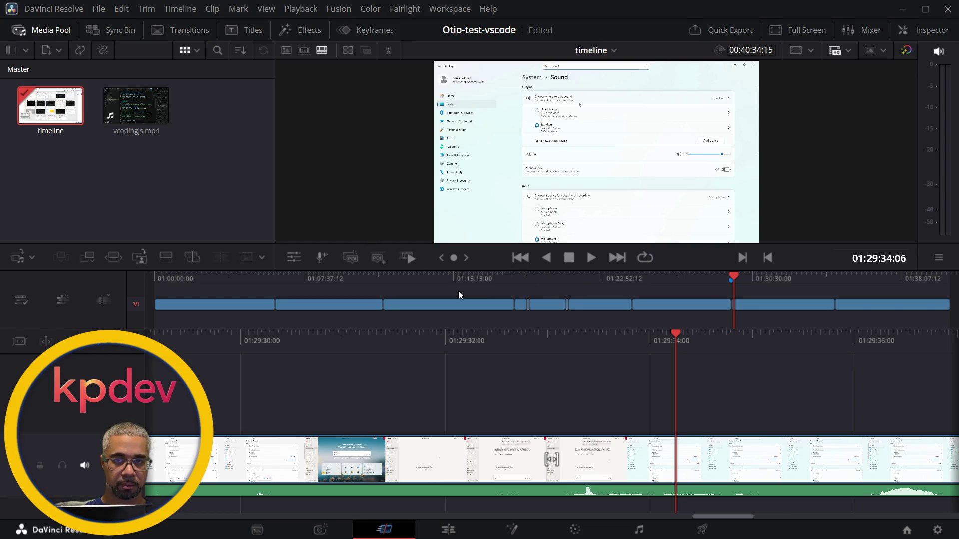
Step the playhead back along the ruler to around 01:18:20
left_click(592, 281)
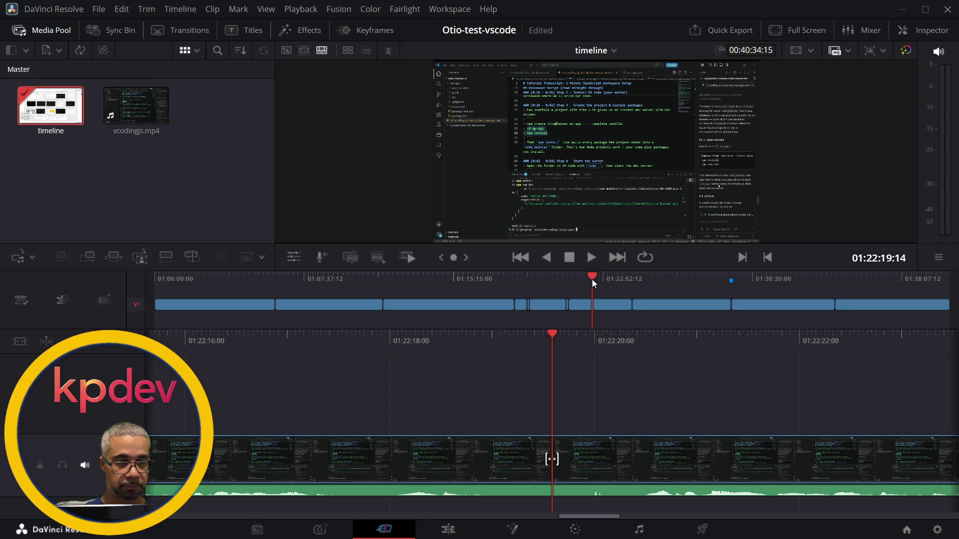
left_click(576, 278)
left_click(553, 277)
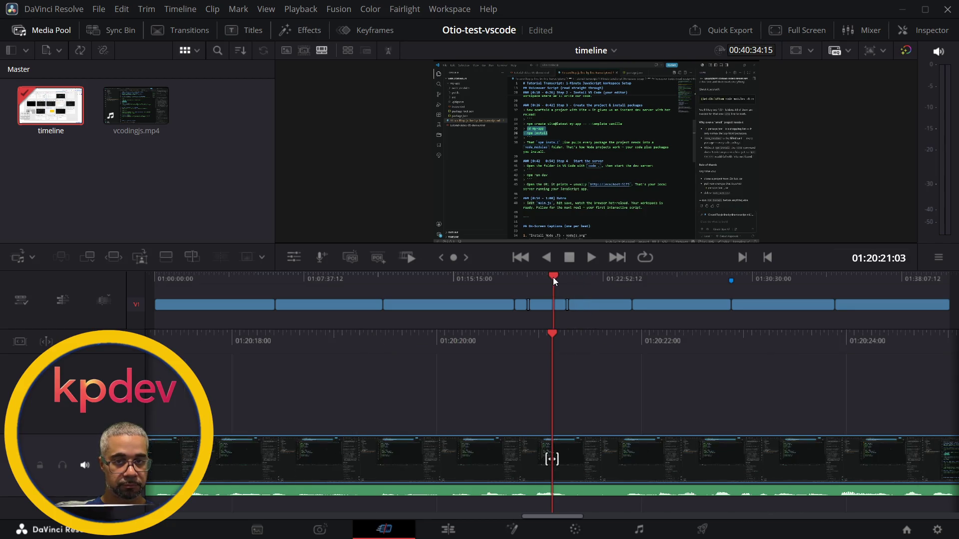
left_click(534, 279)
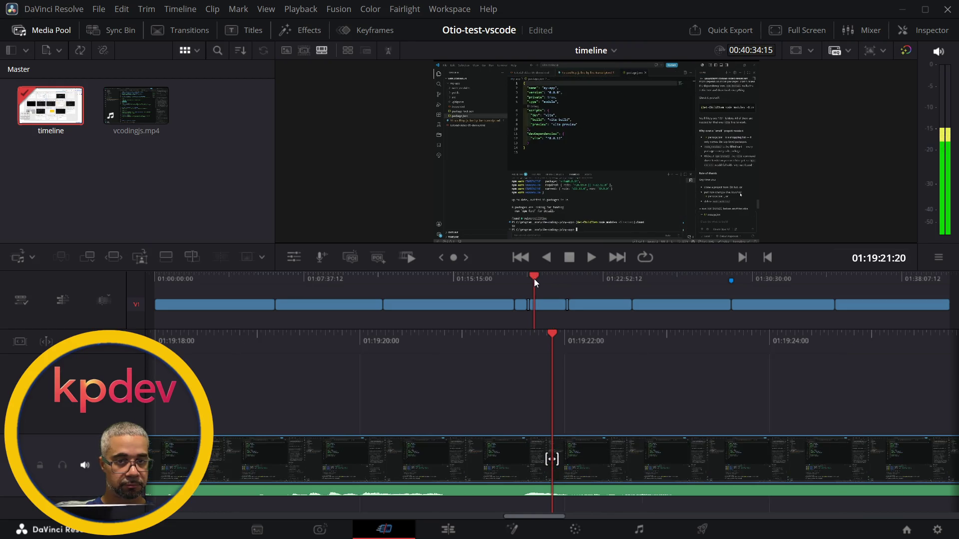
left_click(514, 278)
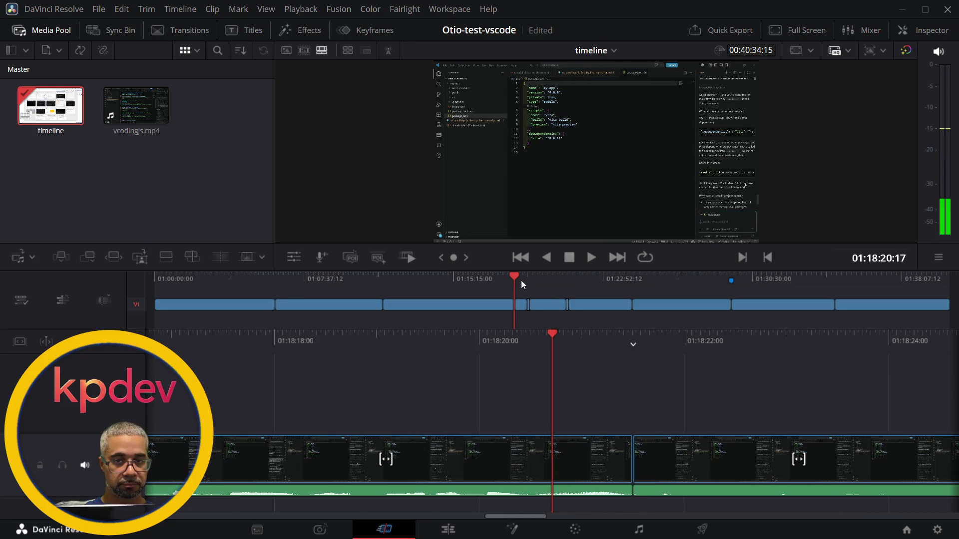
Play through the 01:19:07 cut at 4x then normal speed, stop, and read Codex's reply
key("space")
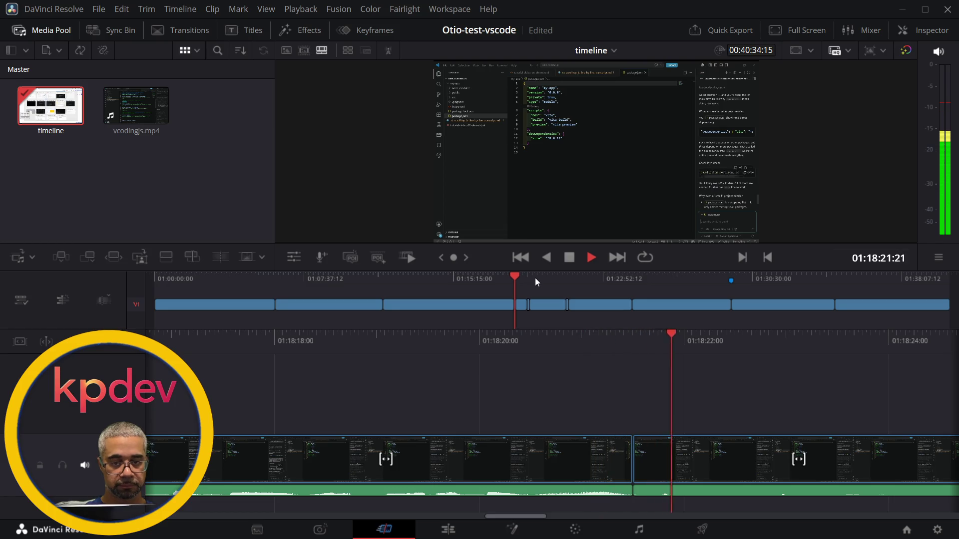
key("l")
key("l")
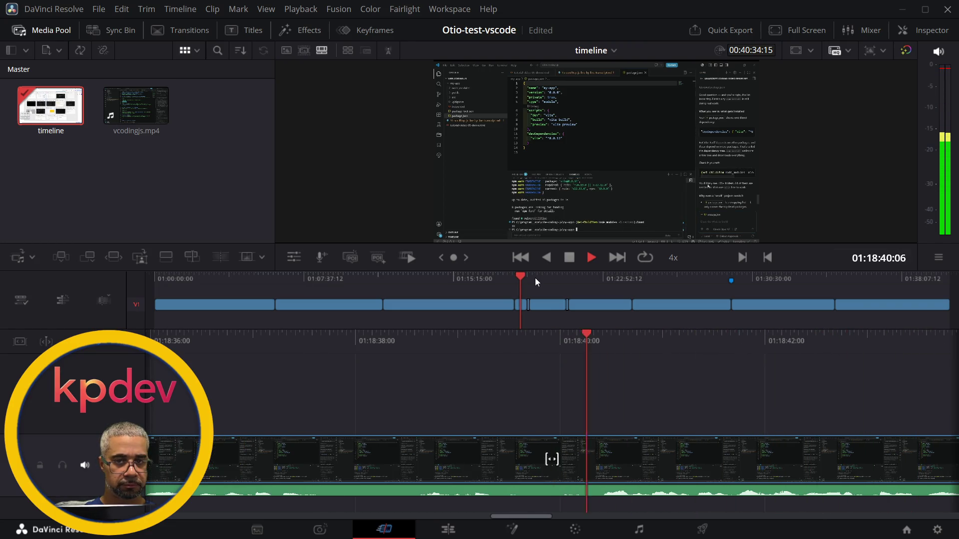
key("k")
key("l")
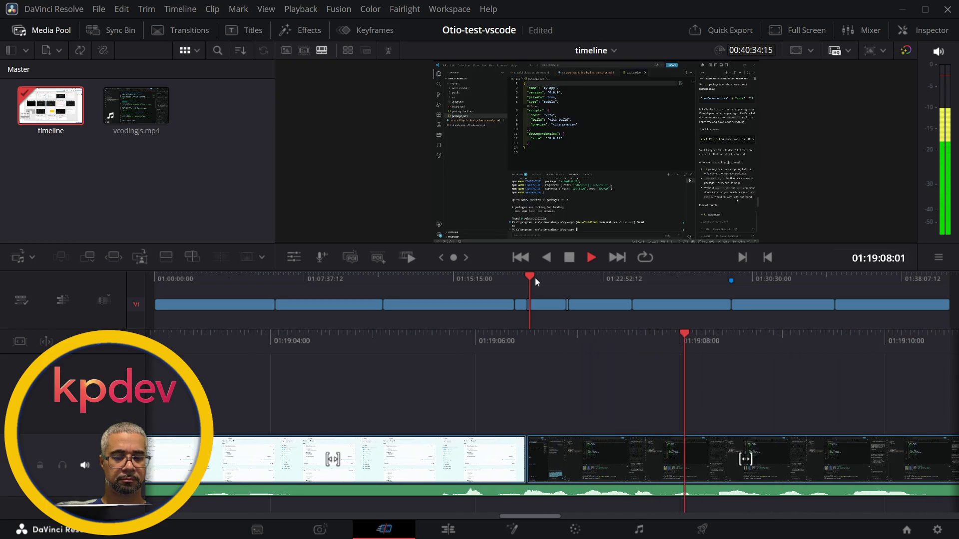
key("space")
key("alt+Tab")
scroll(548, 229, "down", 10)
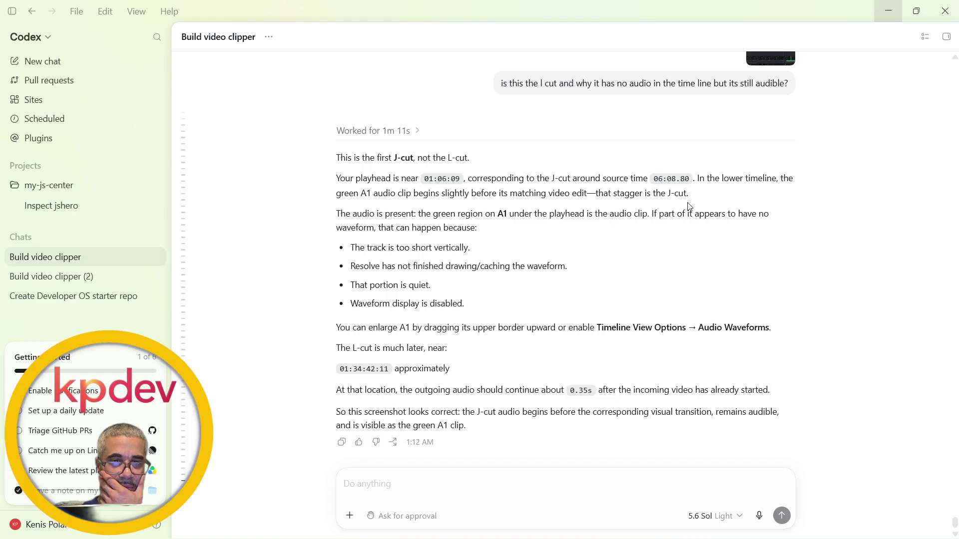
Scrub Resolve's playhead to the J-cut near 01:06:08, rechecking Codex's answer in between
key("alt+Tab")
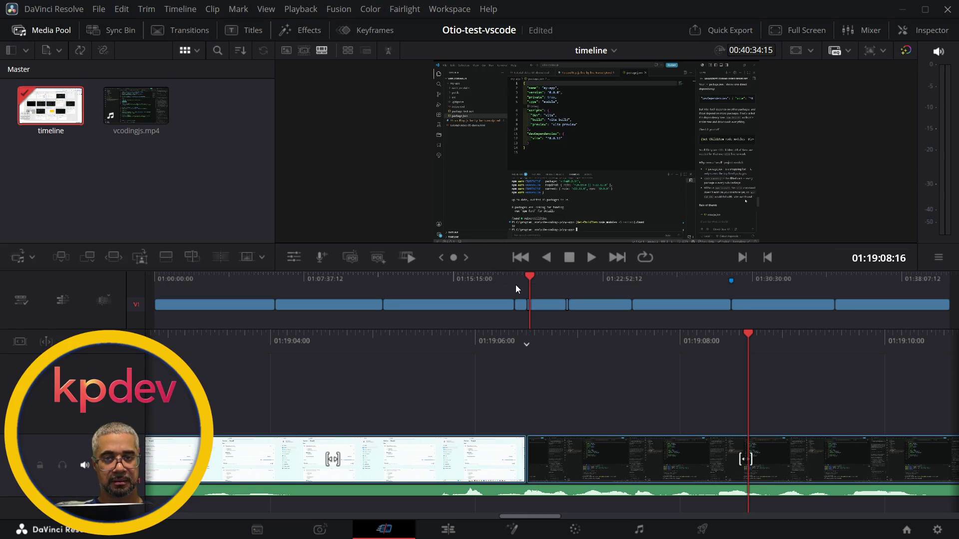
mouse_move(529, 277)
left_mouse_down()
mouse_move(293, 257)
mouse_move(240, 264)
left_mouse_up()
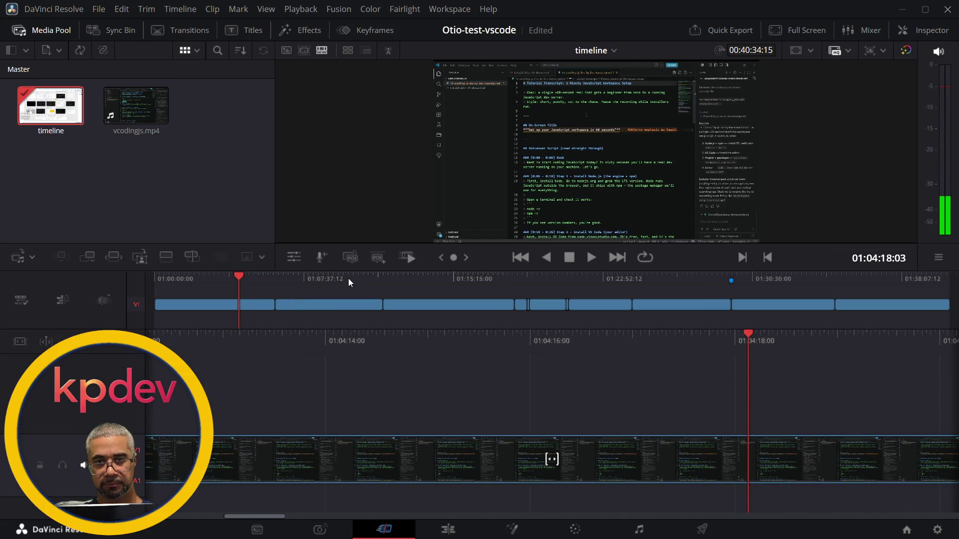
key("alt+Tab")
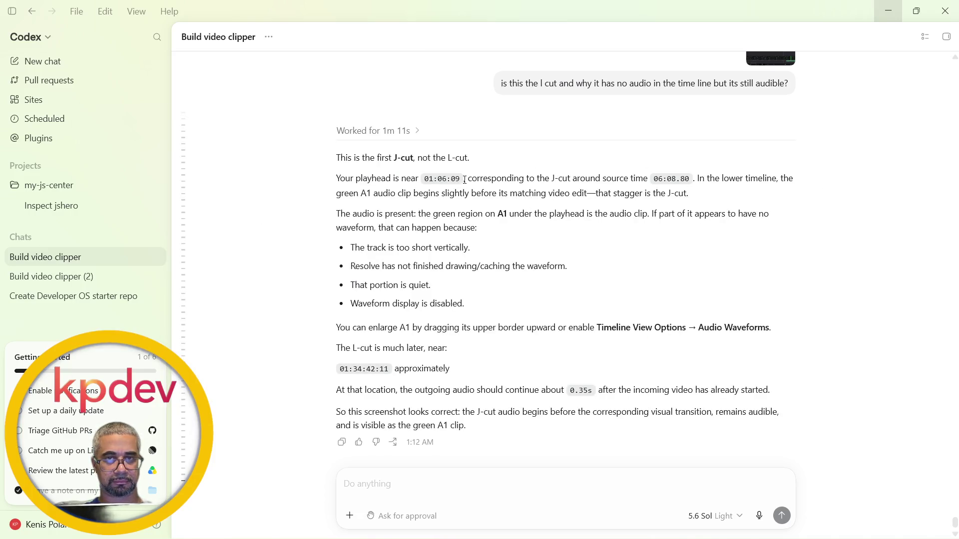
key("alt+Tab")
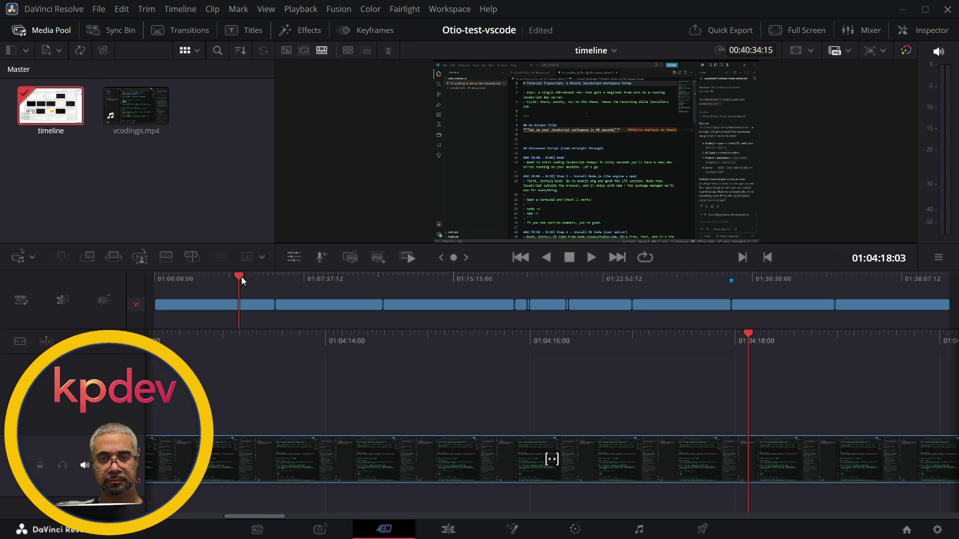
left_click_drag(242, 277, 279, 288)
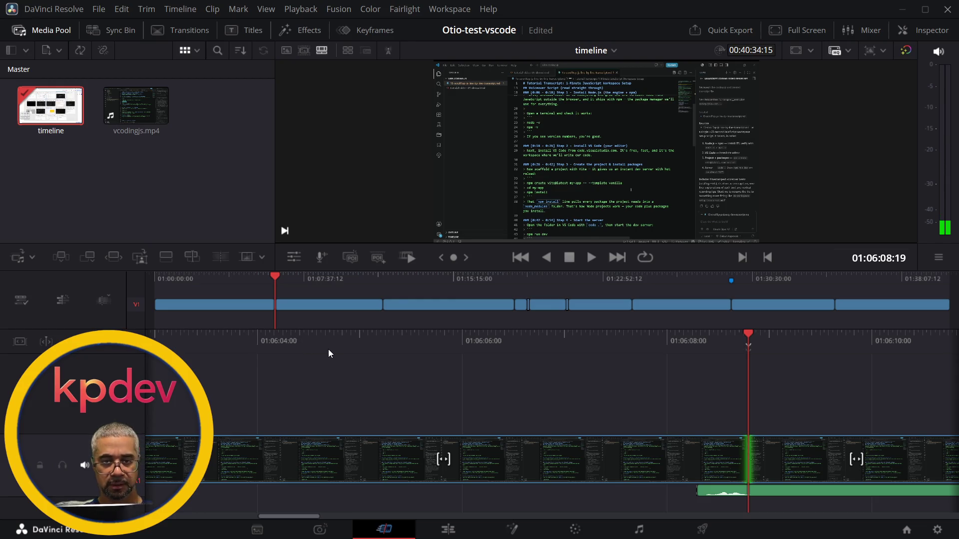
Play the 01:06:08 J-cut forward, rewind at 2x and 4x, replay it, then return to Codex
key("space")
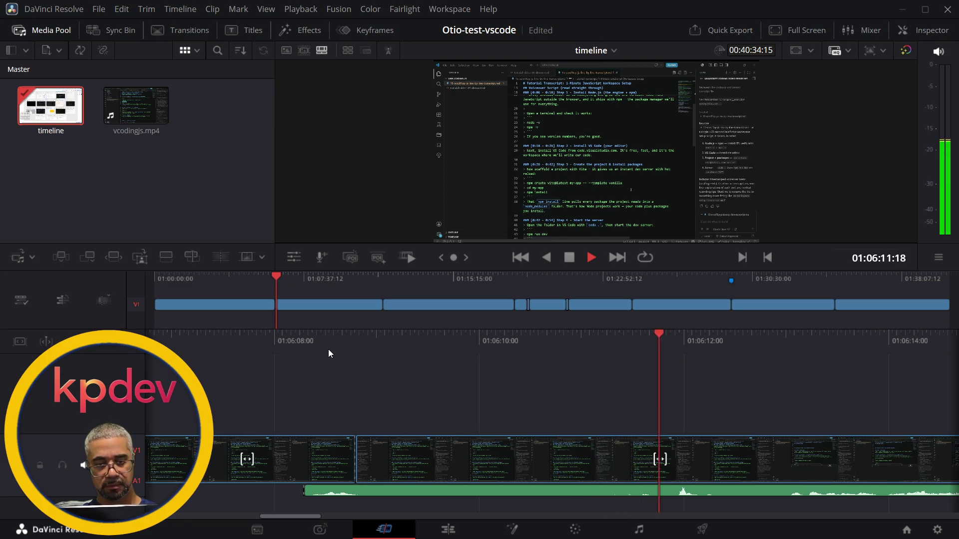
key("j")
key("j")
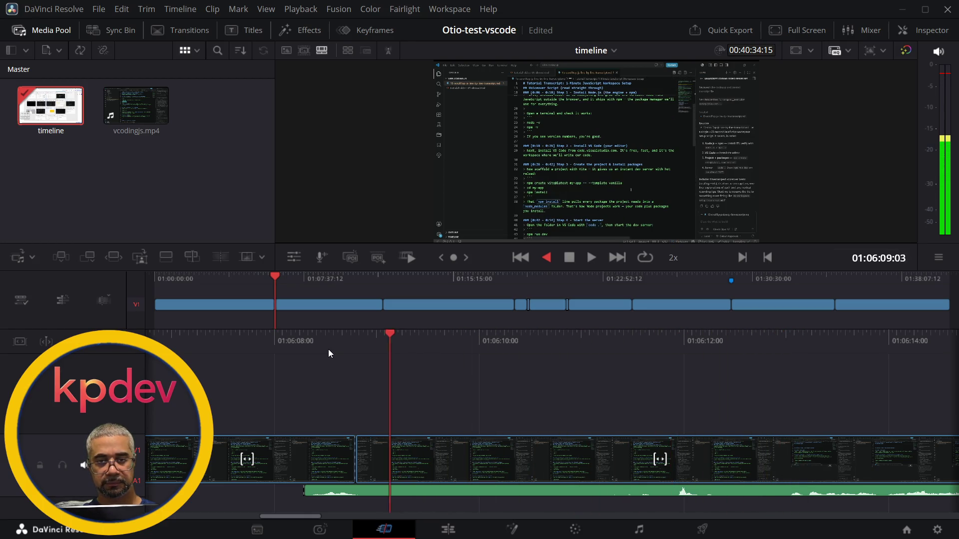
key("j")
key("k")
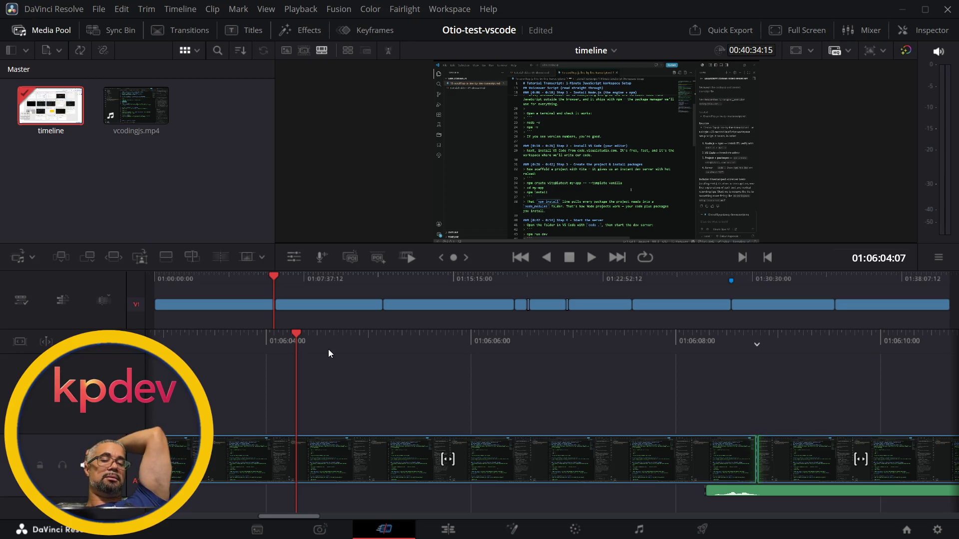
key("space")
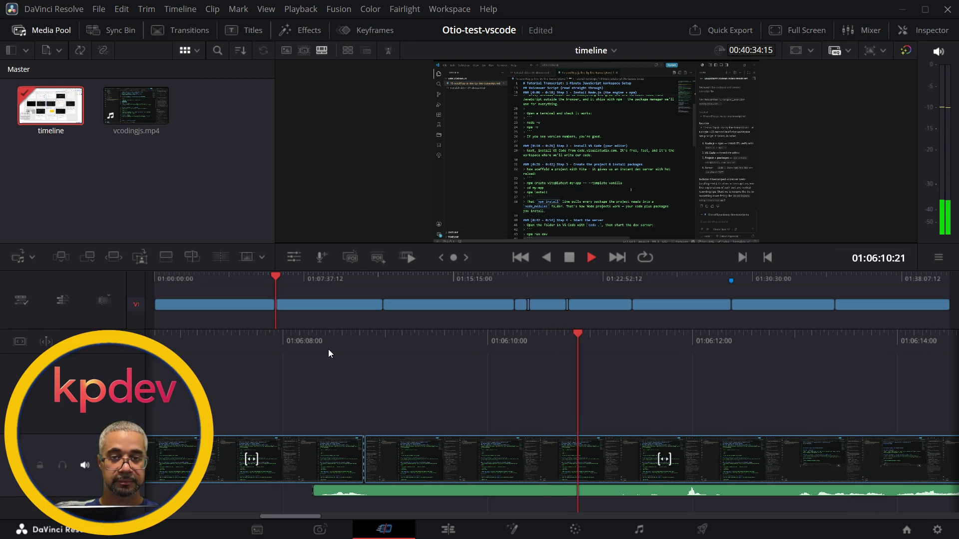
key("space")
key("alt+Tab")
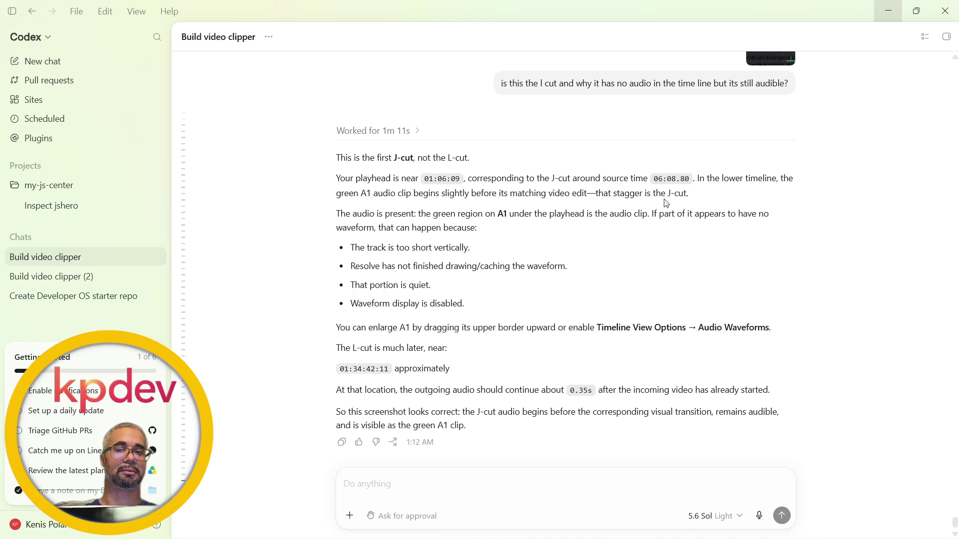
Select the edit point between the two V1 clips with V, then deselect it
key("alt+Tab")
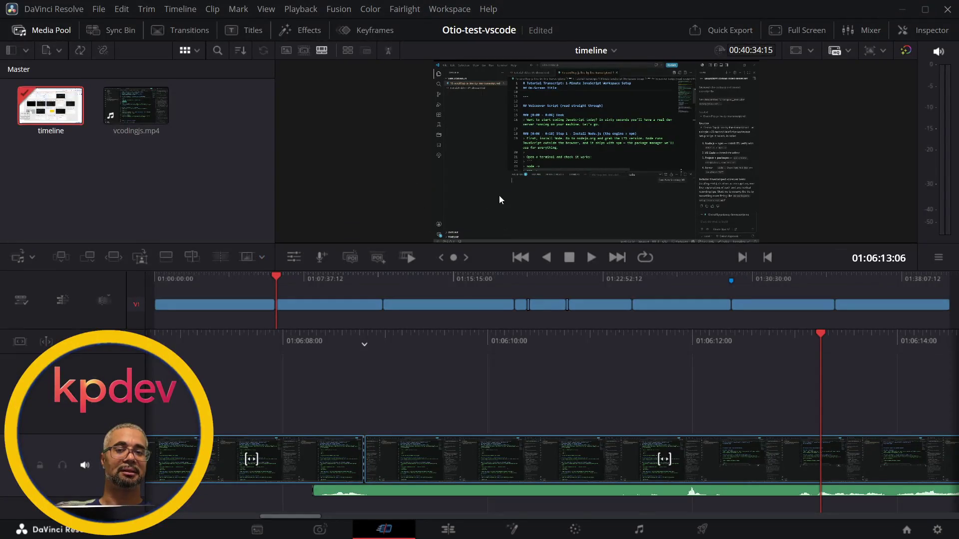
key("v")
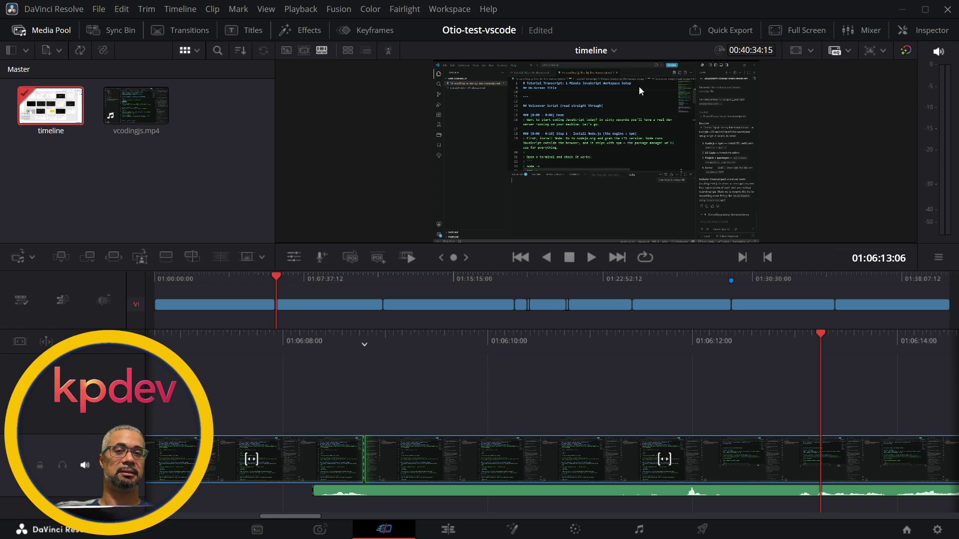
key("v")
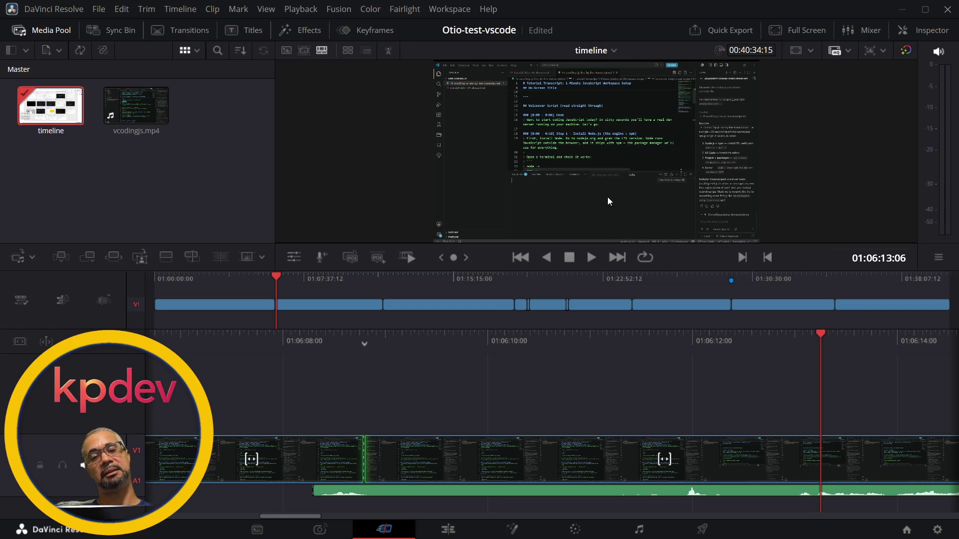
key("Escape")
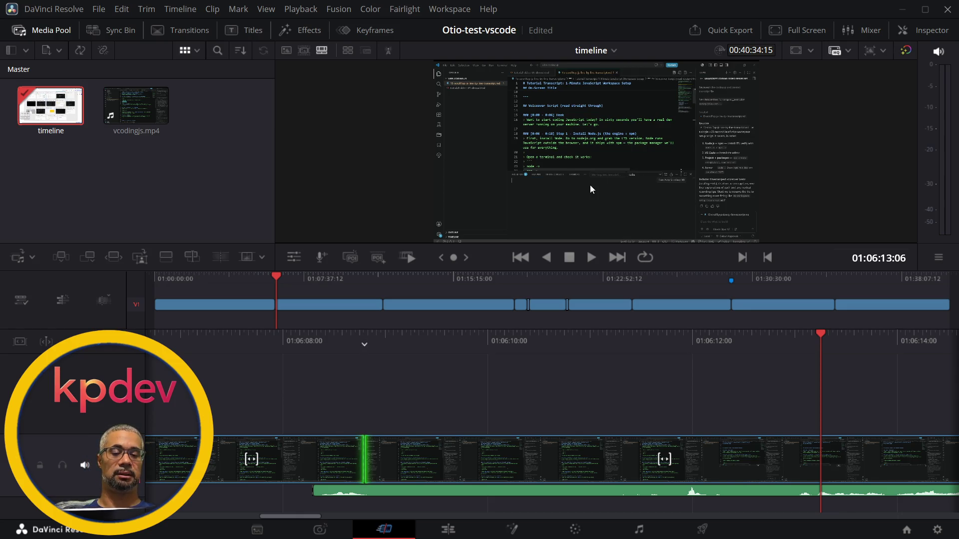
After rechecking Codex, reselect the V1 edit point, clear it, and select it again
key("alt+Tab")
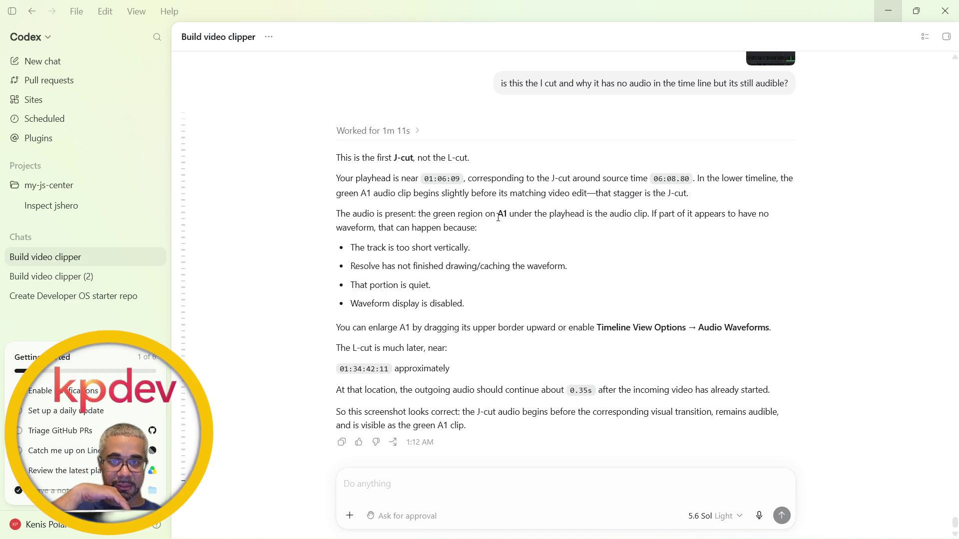
key("alt+Tab")
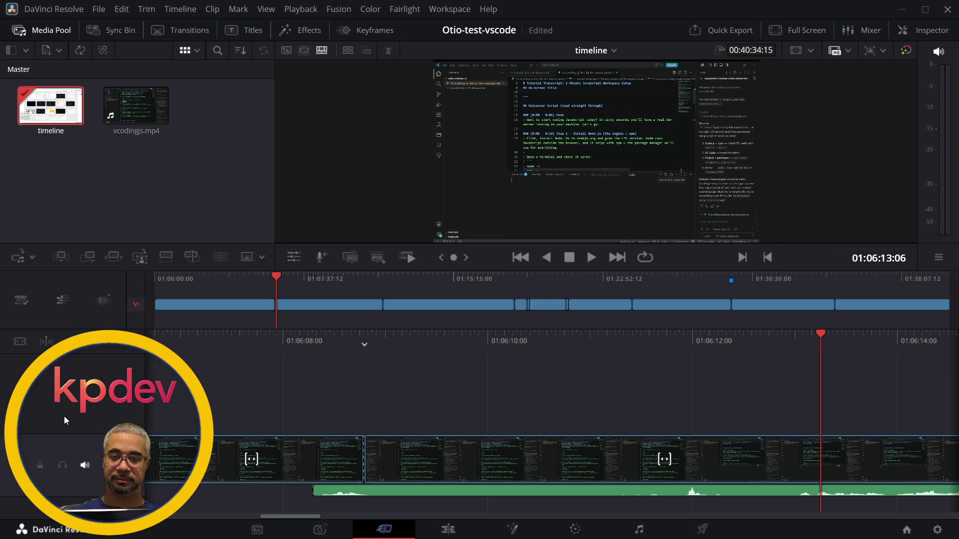
key("v")
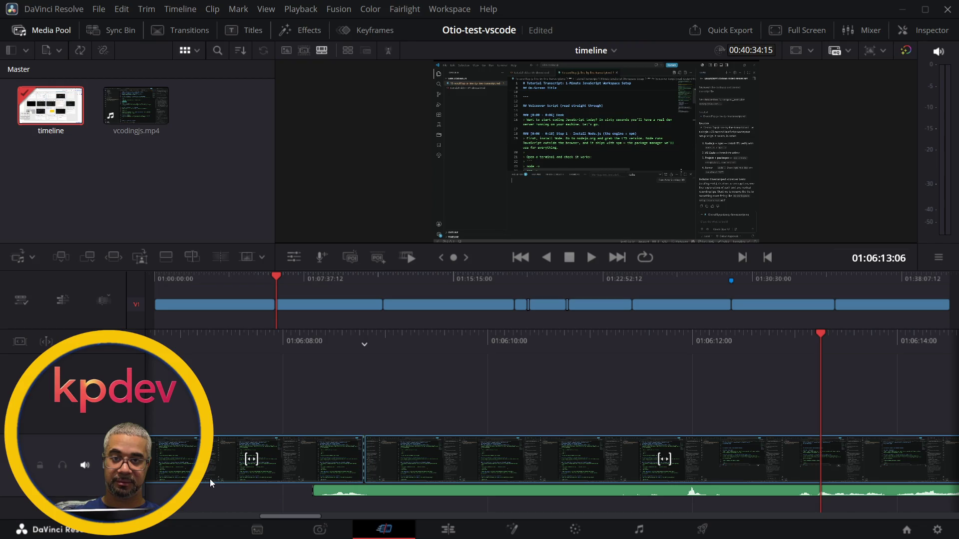
left_click(154, 488)
key("v")
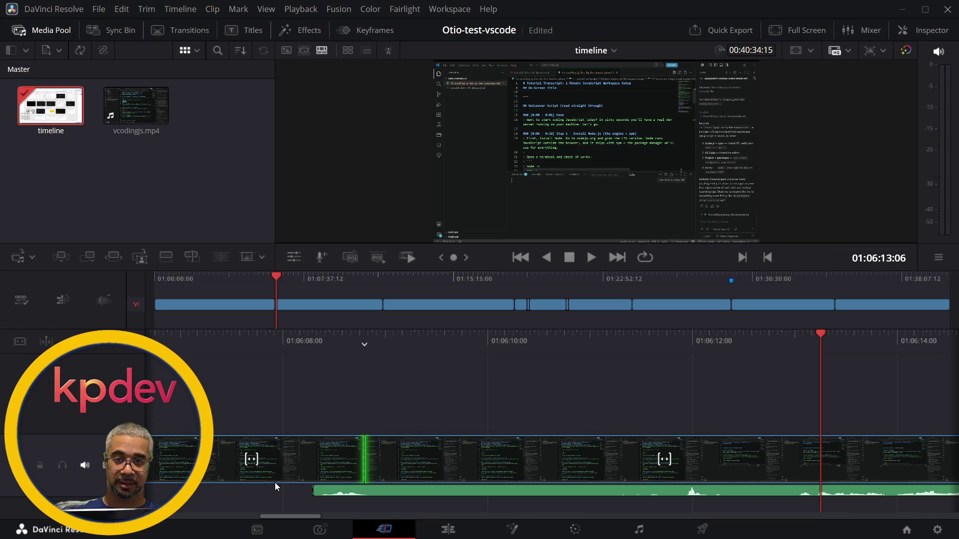
Compare with Codex's J-cut explanation, then click the V1 cut and deselect it
key("alt+Tab")
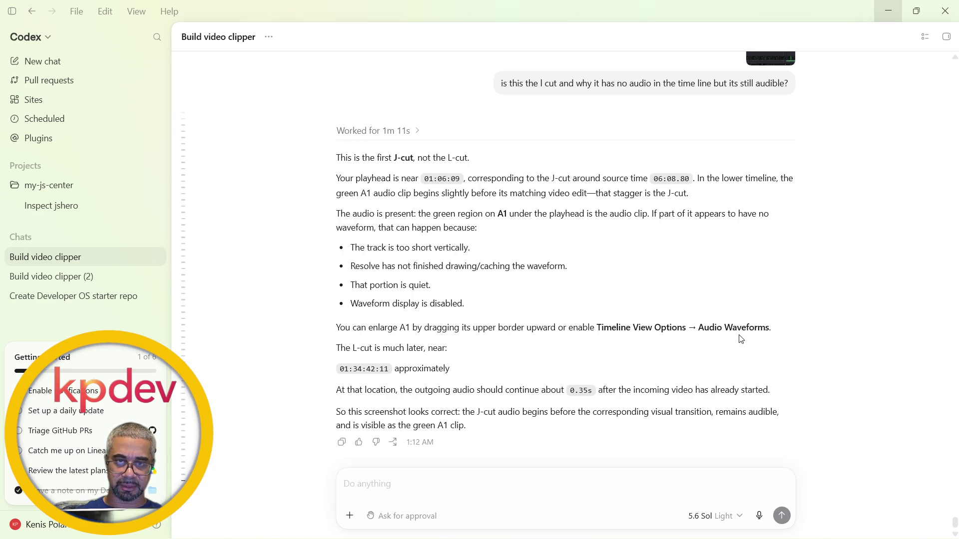
key("alt+Tab")
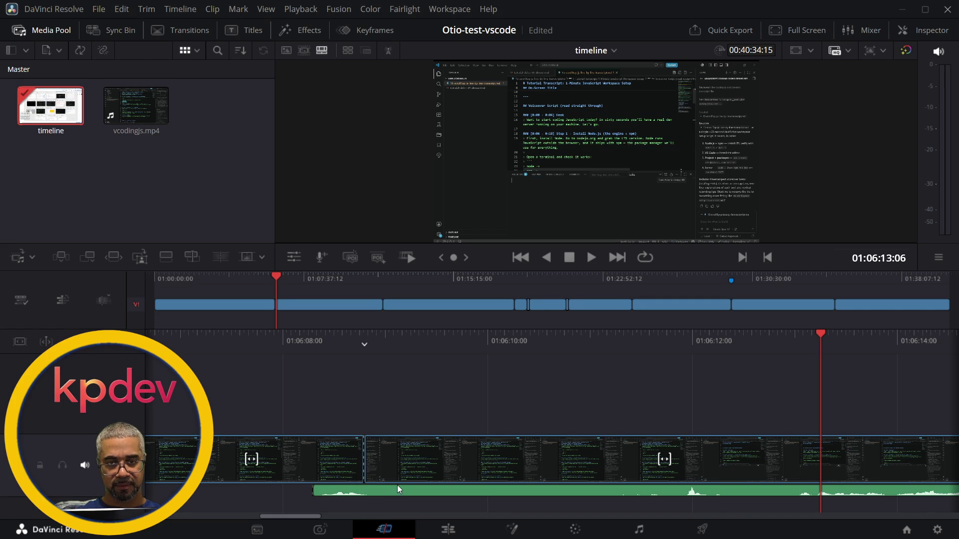
left_click(364, 458)
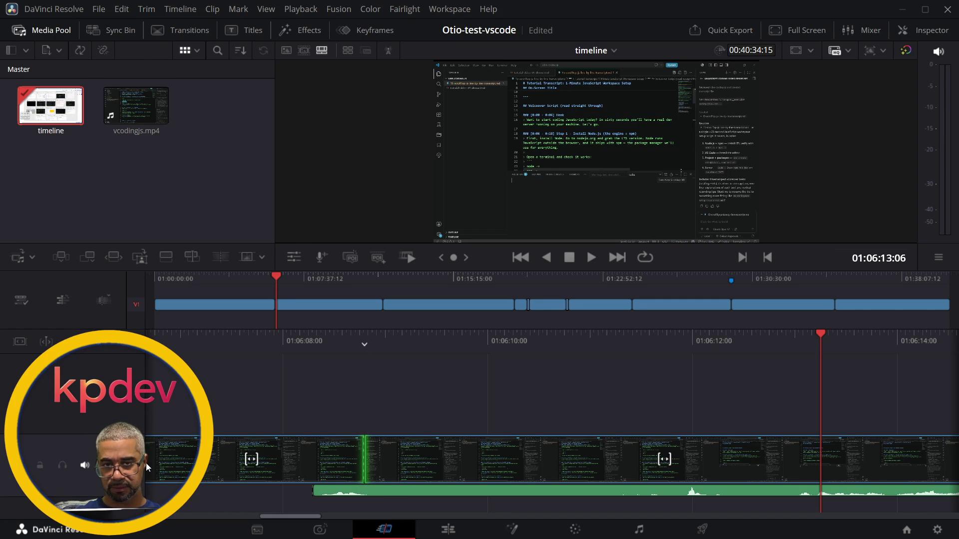
key("Escape")
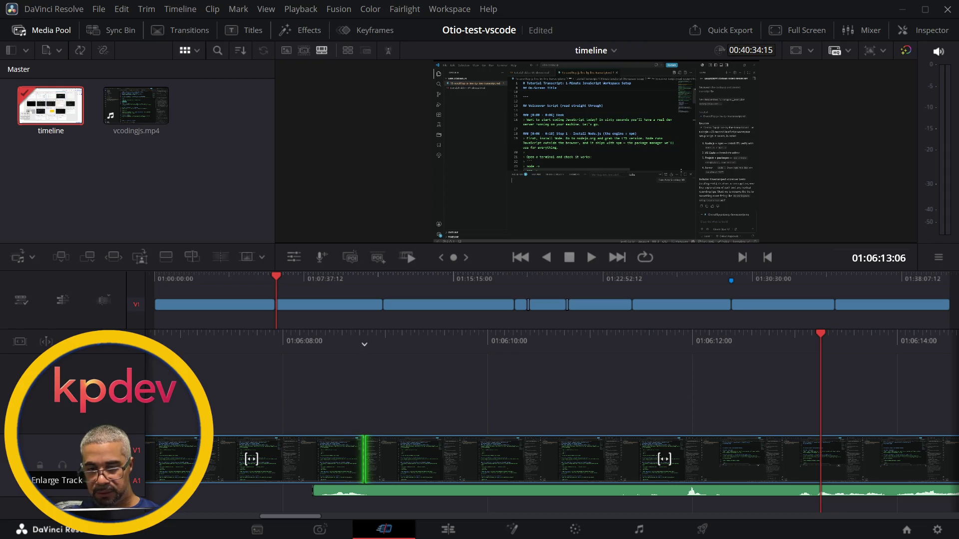
Enlarge the A1 track to show its waveform, park before the cut, and return to Codex
left_click(20, 465)
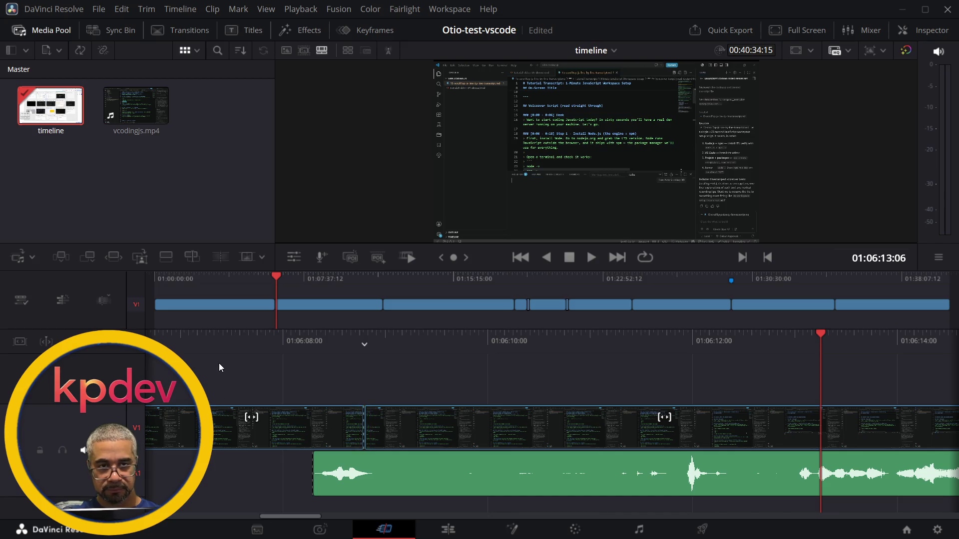
left_click(203, 346)
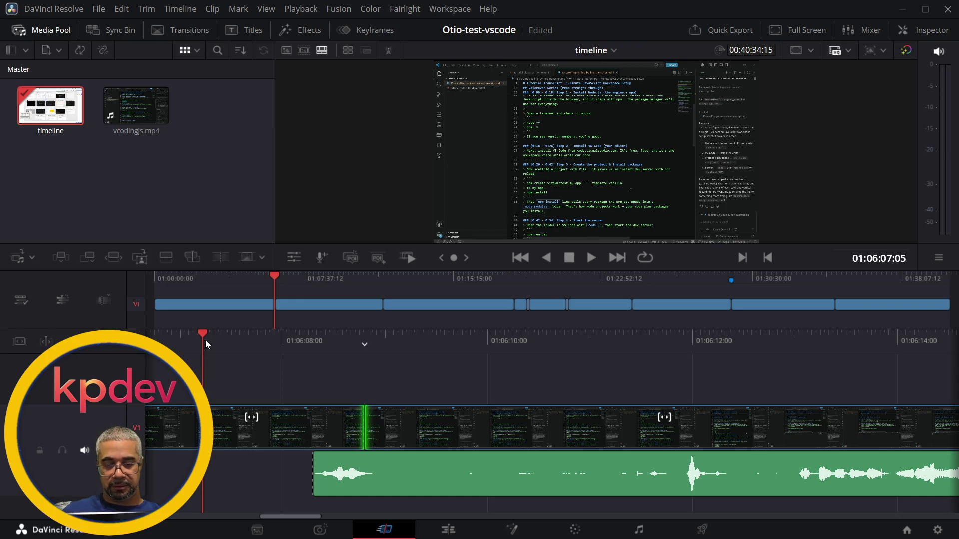
key("alt+Tab")
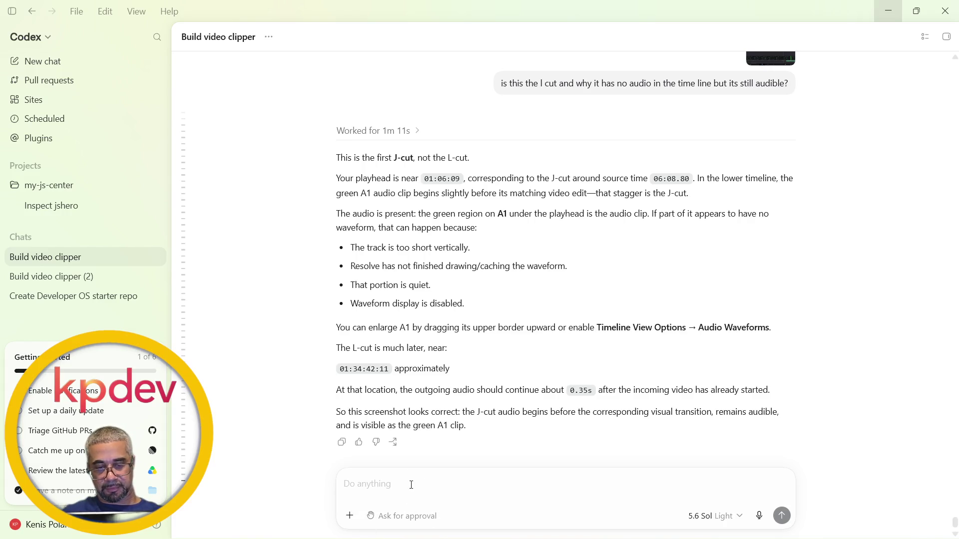
Send the pasted timeline screenshot with a question beginning 'i am talkiknng' about the missing audio
key("ctrl+v")
type("i am talkikn")
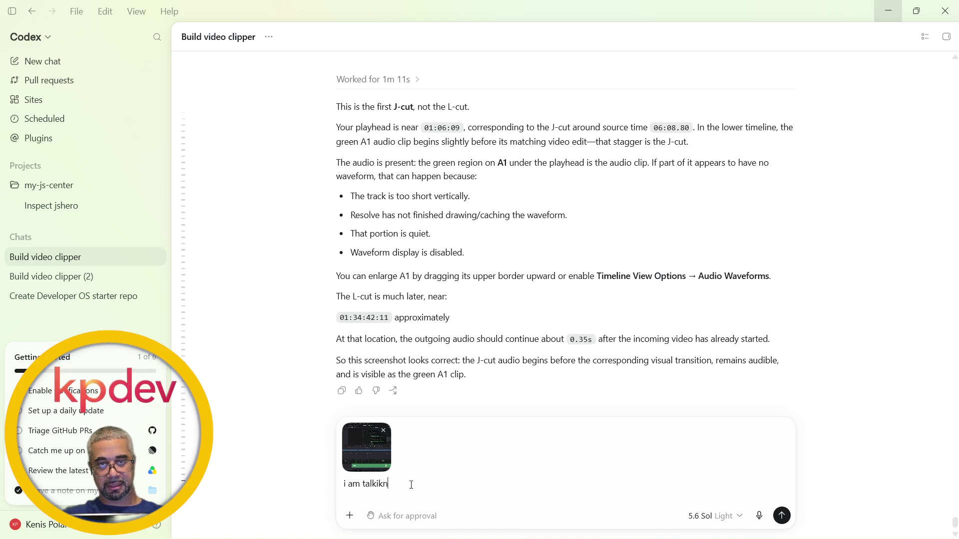
type("ng")
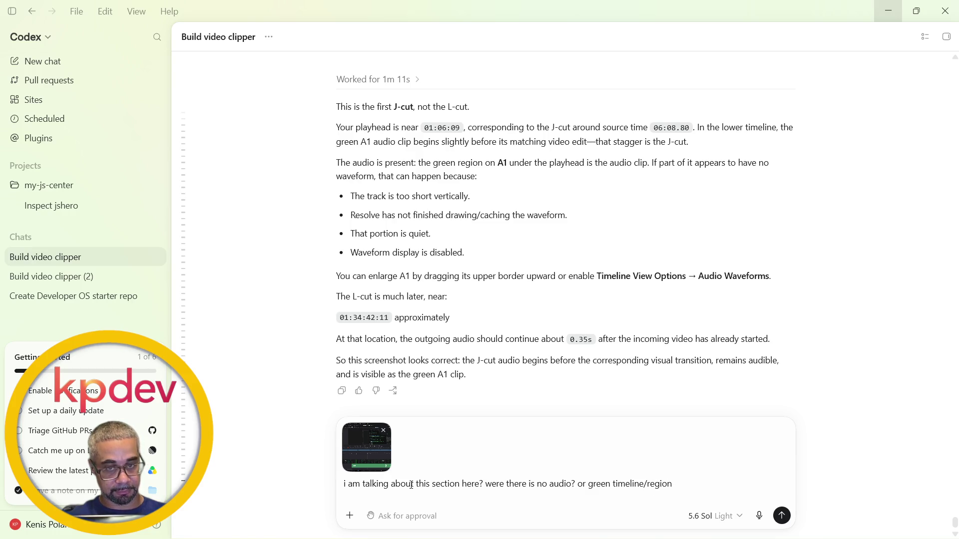
key("Return")
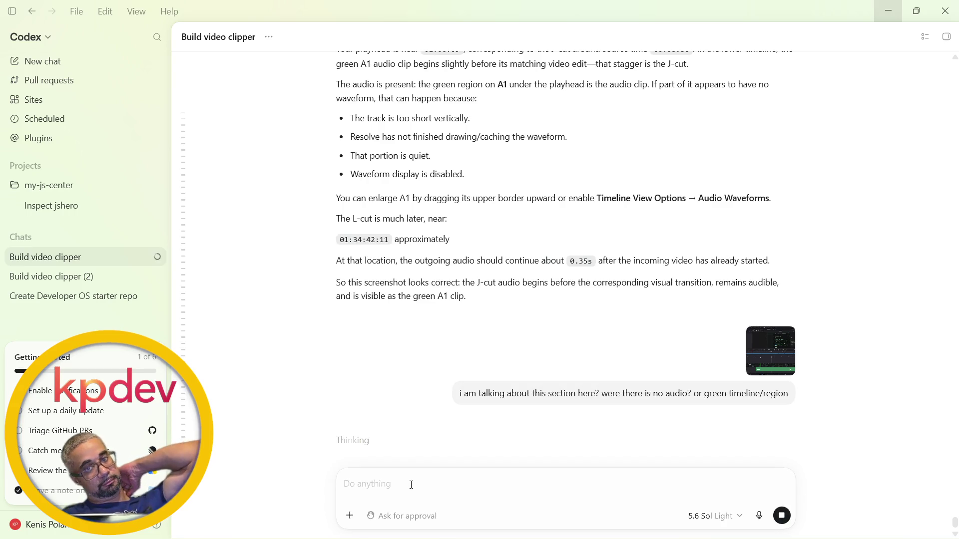
Replay the section in Resolve, return to the thinking Codex chat, and open the Start menu
key("alt+Tab")
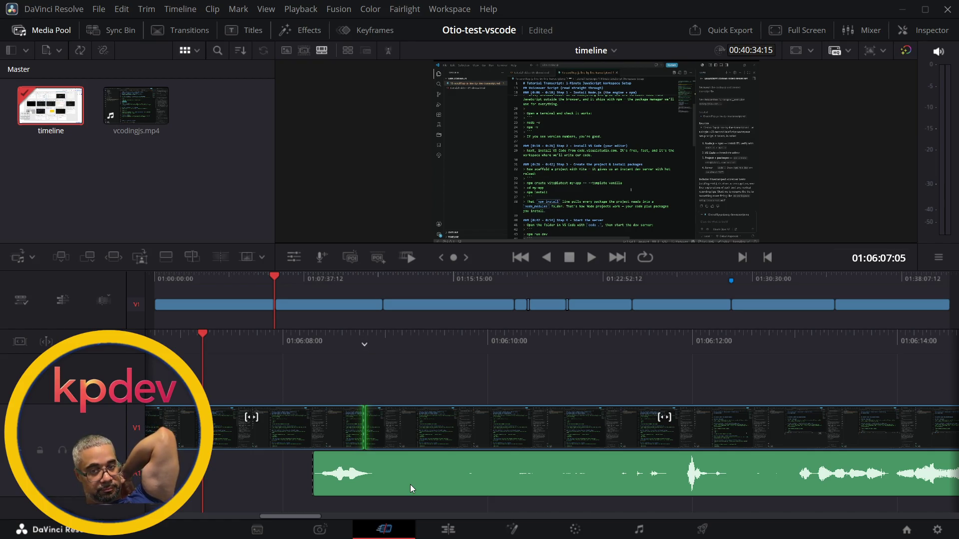
key("space")
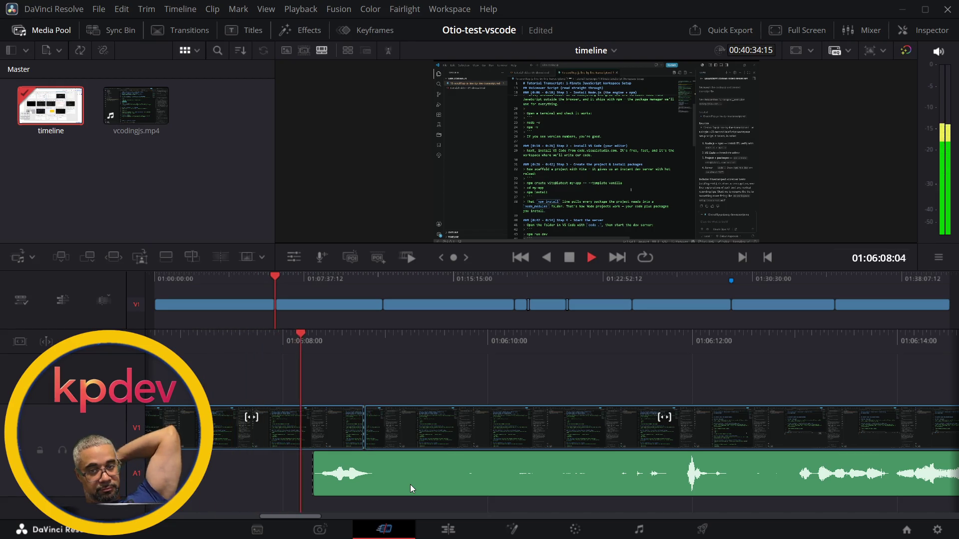
key("space")
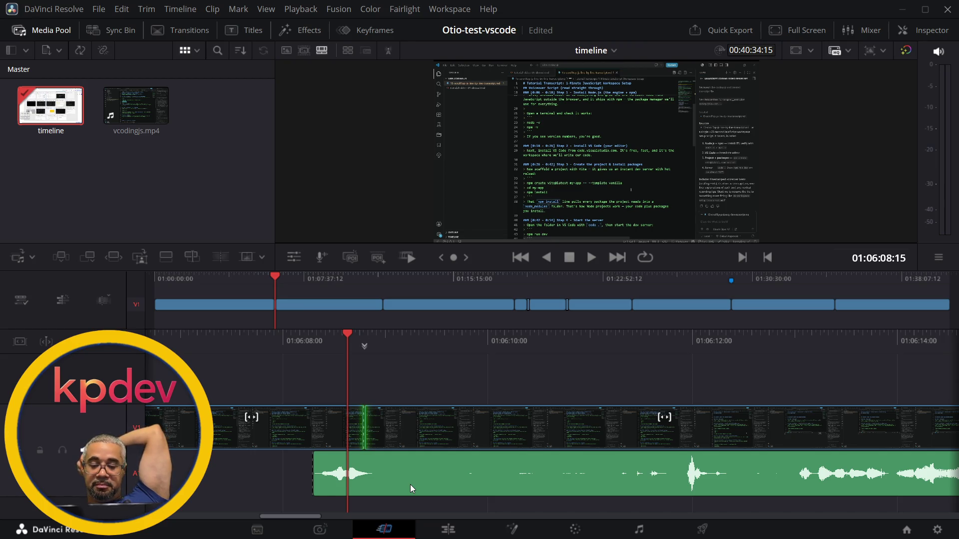
key("alt+Tab")
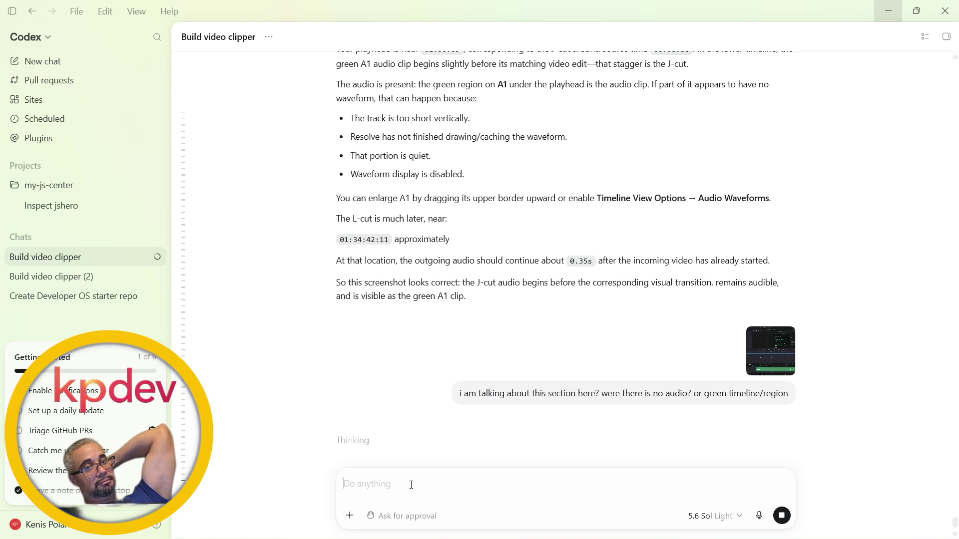
key("super")
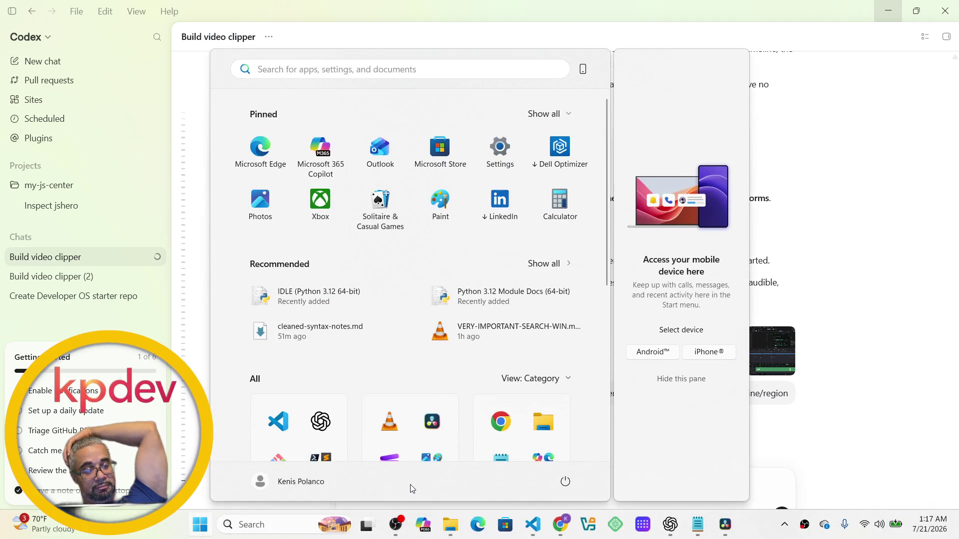
key("super")
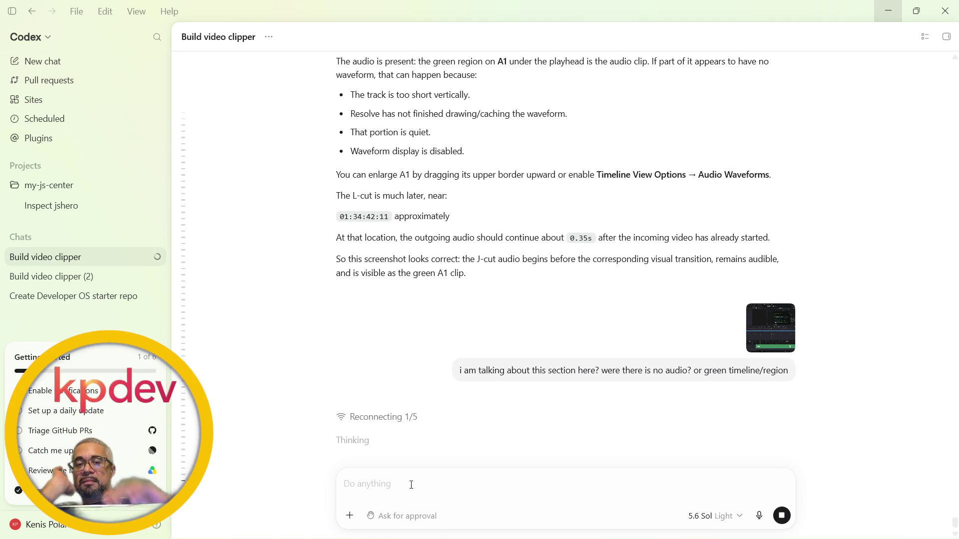
mouse_move(20, 499)
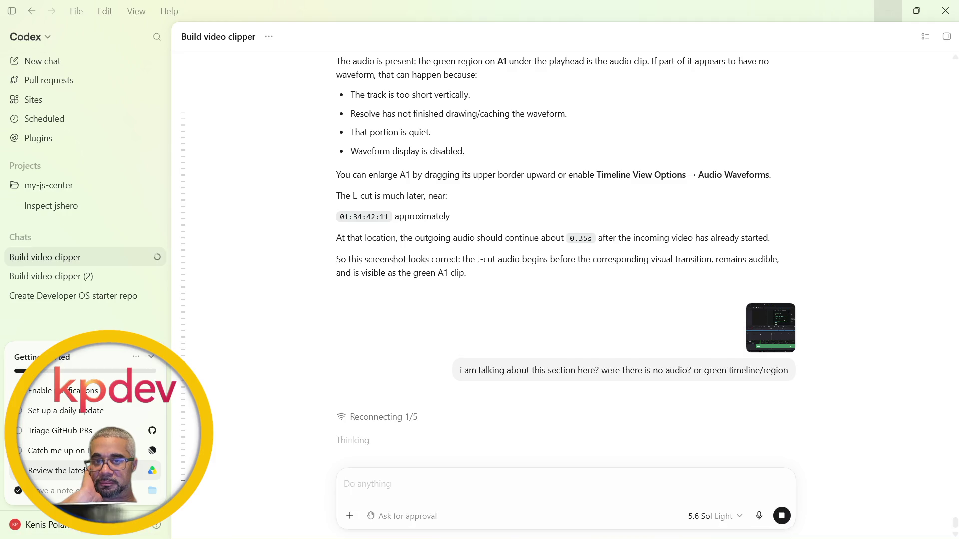
Check the remaining weekly usage in the account menu, then close it
left_click(67, 528)
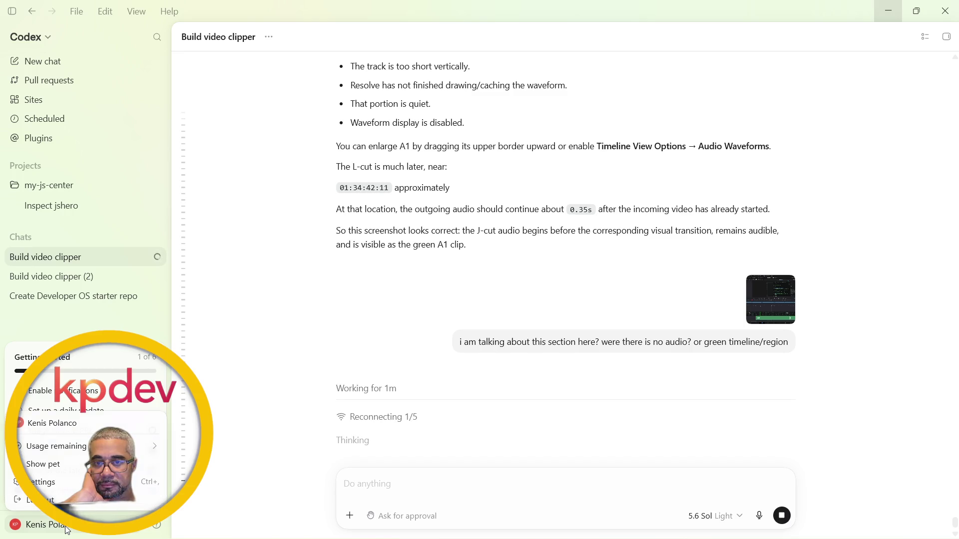
left_click(77, 446)
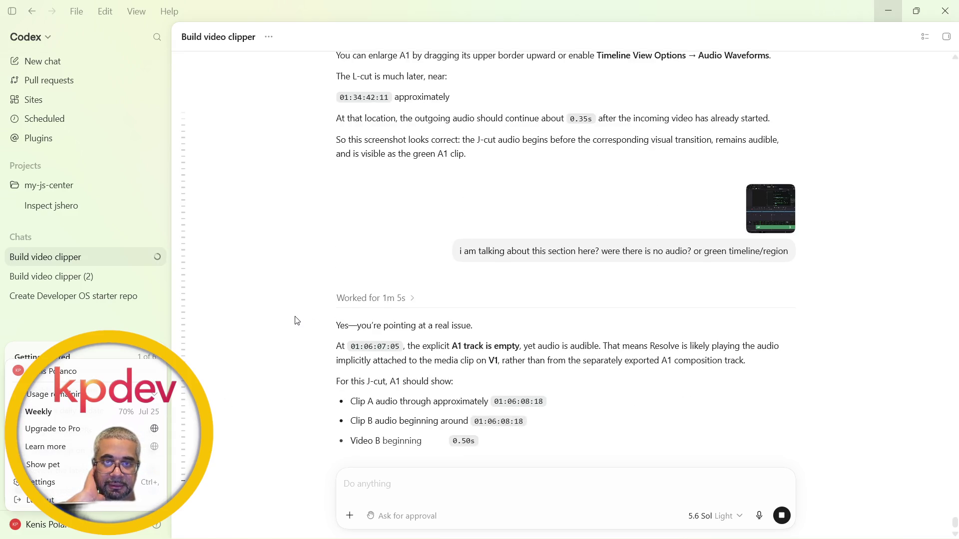
left_click(297, 321)
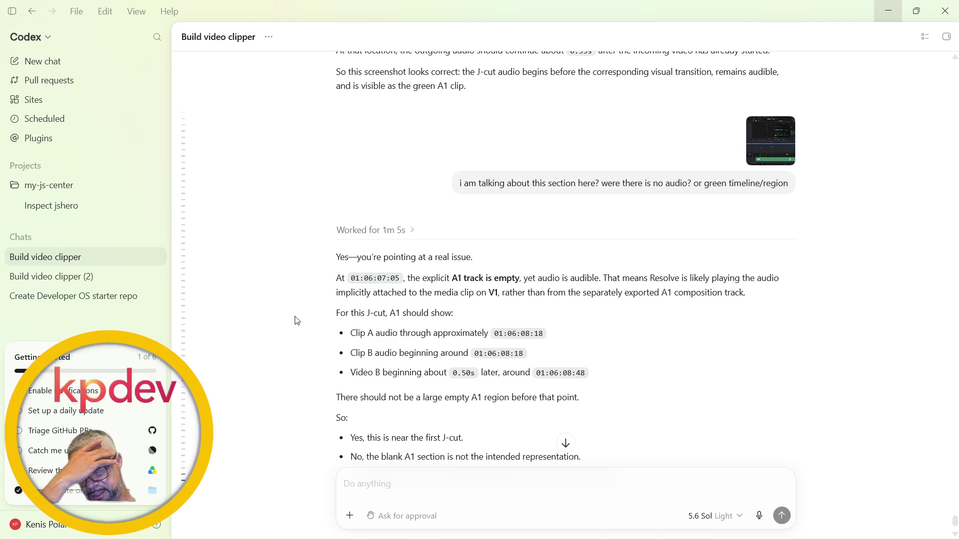
Read Codex's reply about the empty A1 track at 01:06:07:05, then go to Resolve
scroll(297, 320, "down", 2)
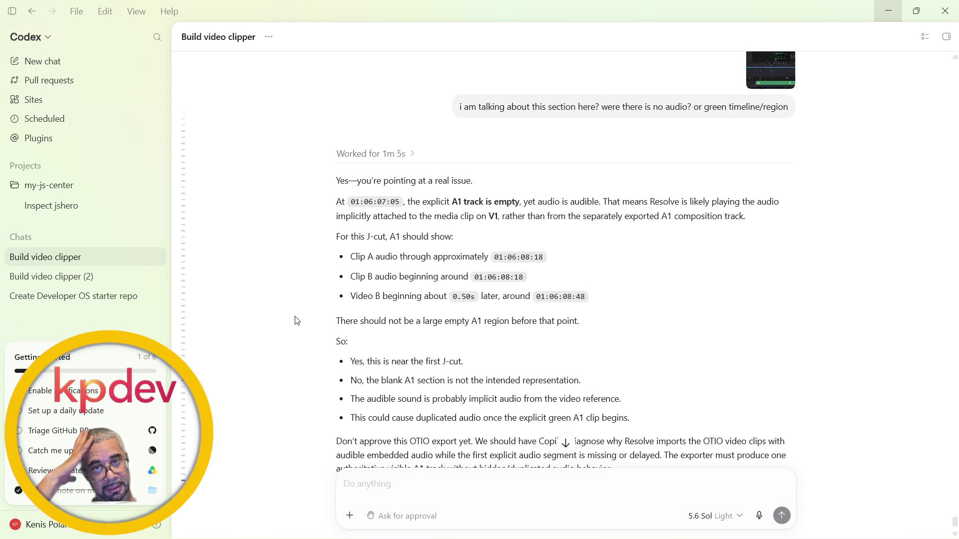
scroll(297, 321, "down", 1)
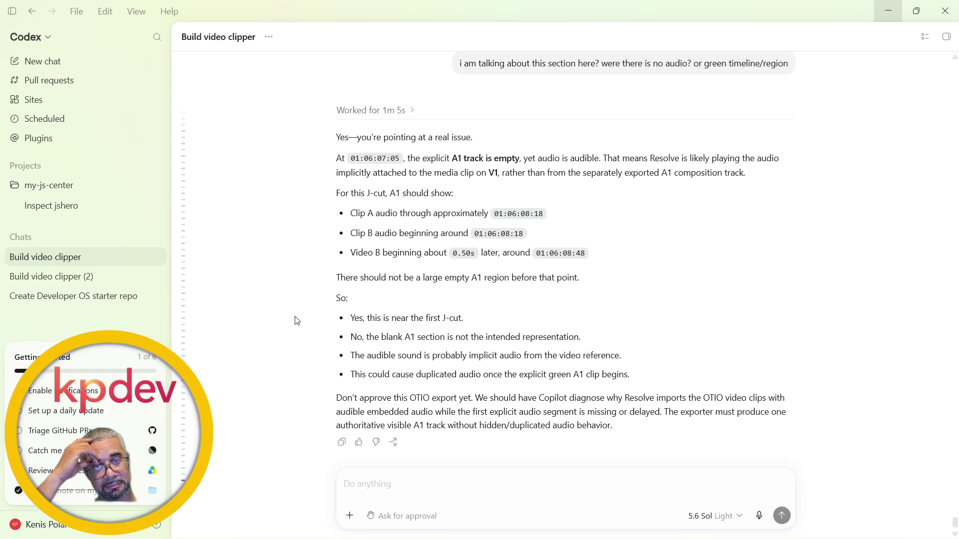
key("alt+Tab")
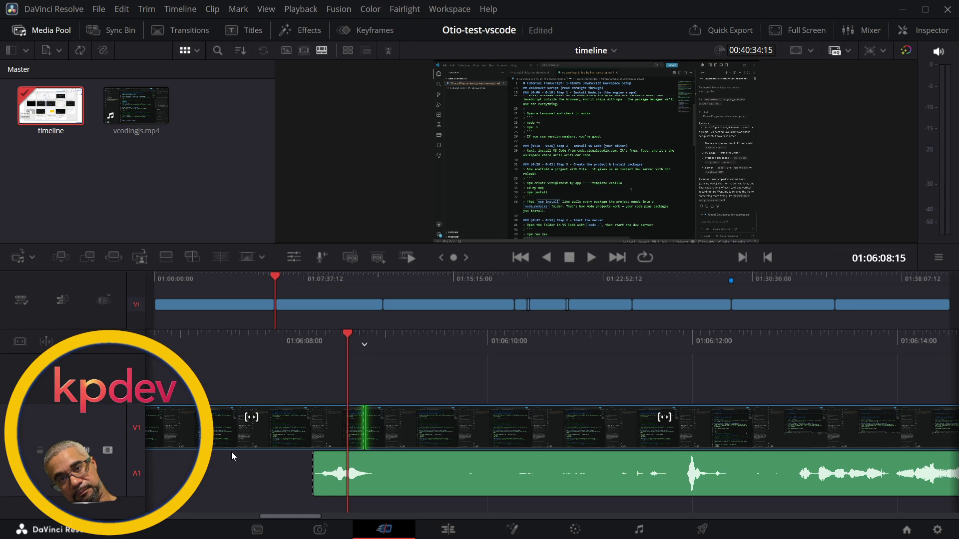
key("alt+Tab")
Draft a reply suggesting the problem is that the clip was not linked correctly
type("i")
type(" don")
key("BackSpace")
key("BackSpace")
key("BackSpace")
type("think ")
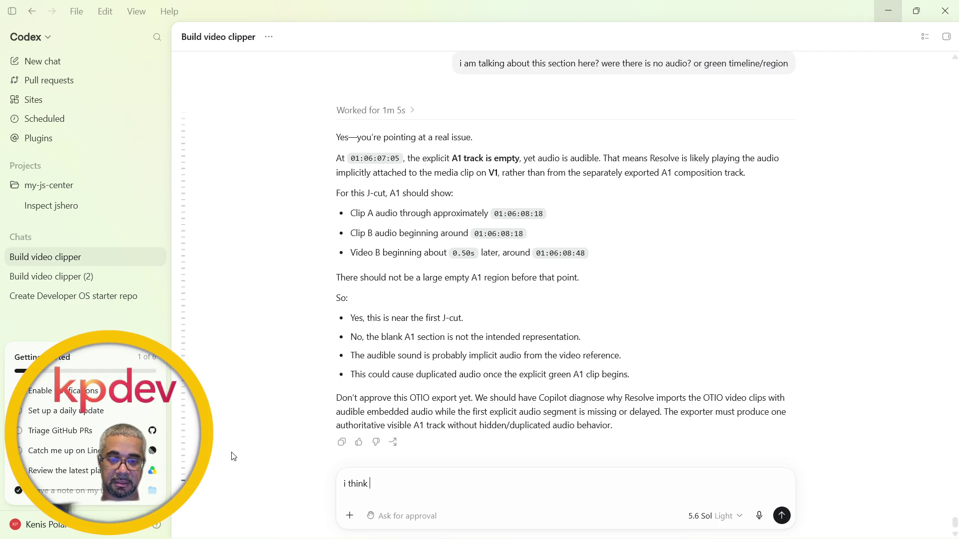
type("is becuase")
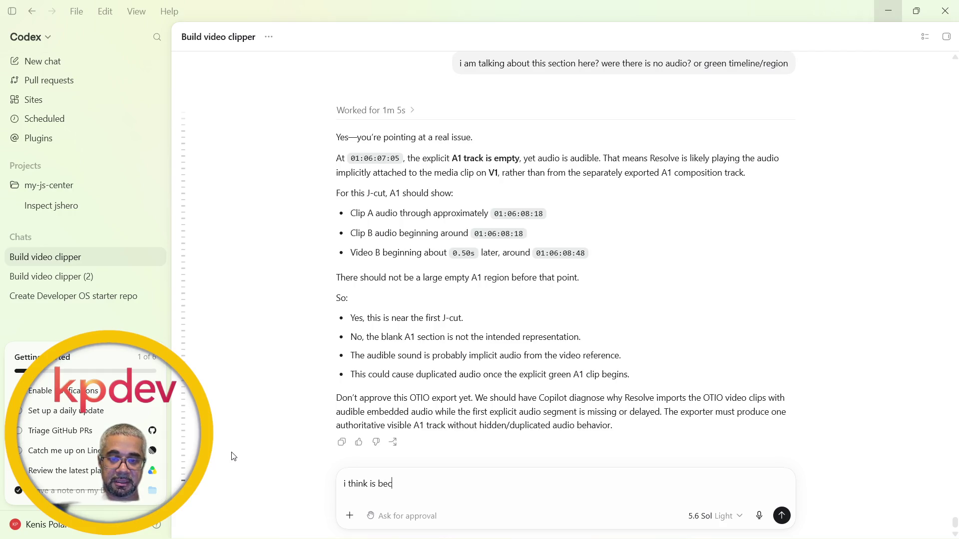
key("BackSpace")
key("BackSpace")
key("BackSpace")
type("ause i do")
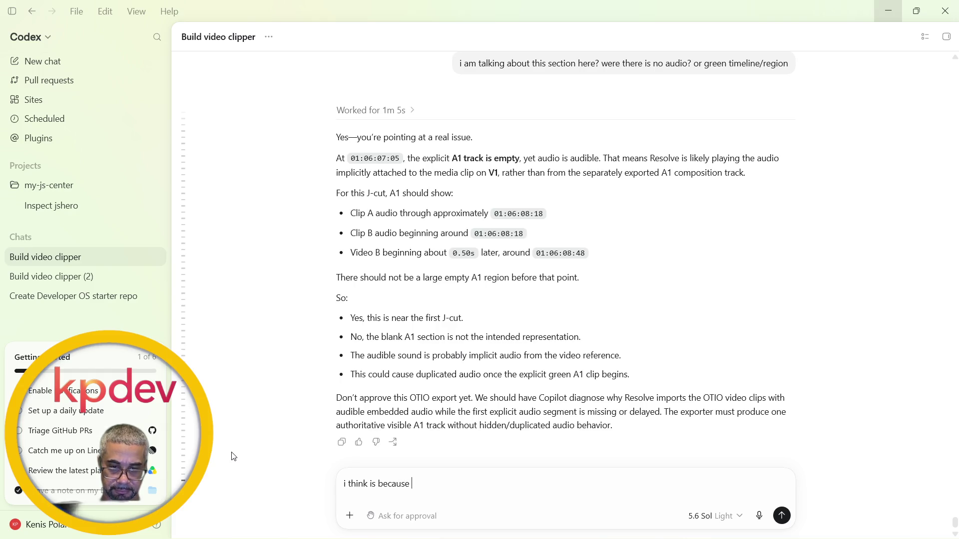
key("BackSpace")
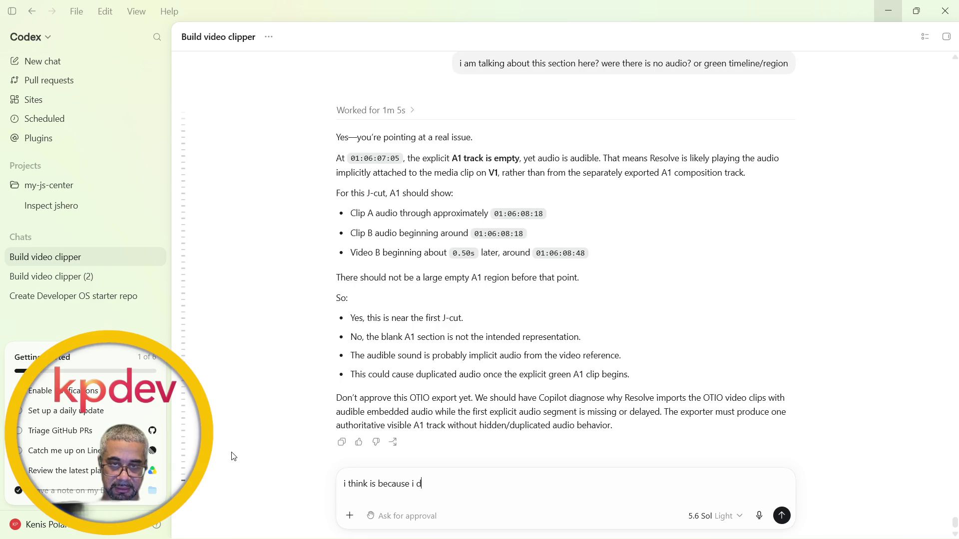
type("id not ")
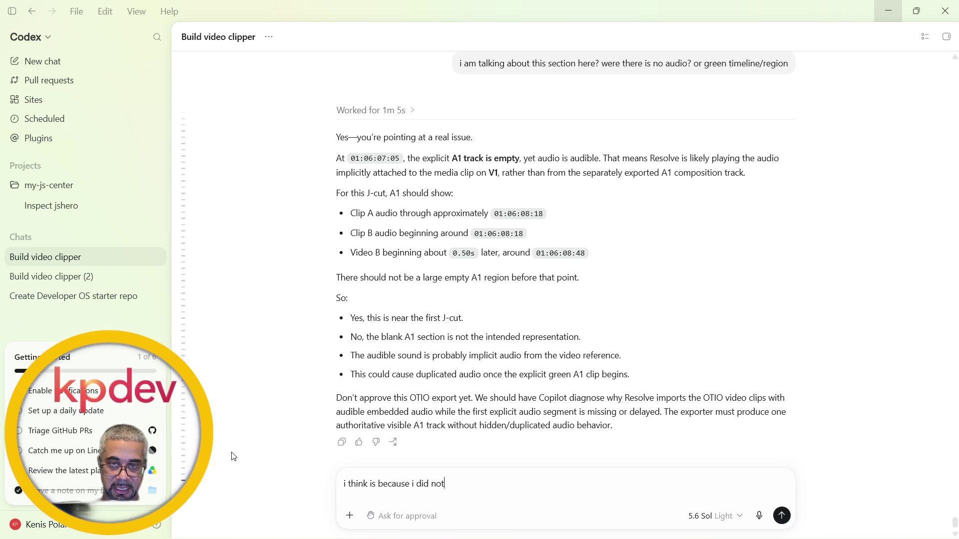
type("lin")
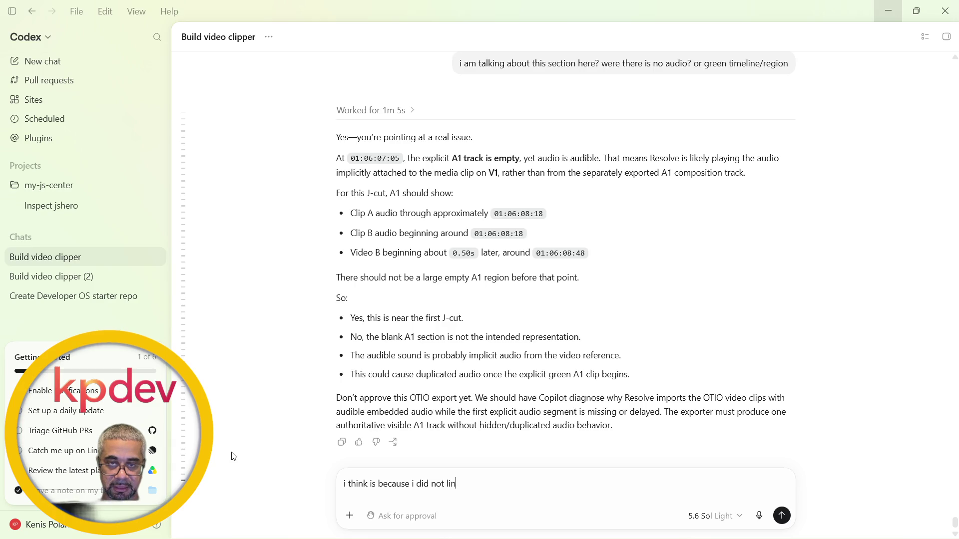
type("k it correctly")
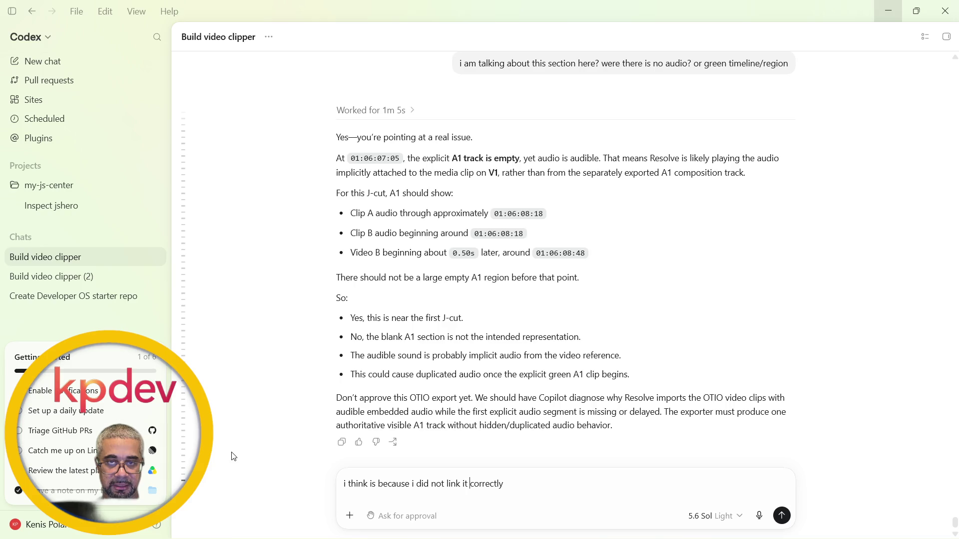
Reword the phrase to say it was linked incorrectly or not correct
key("ctrl+shift+Left")
key("ctrl+shift+Left")
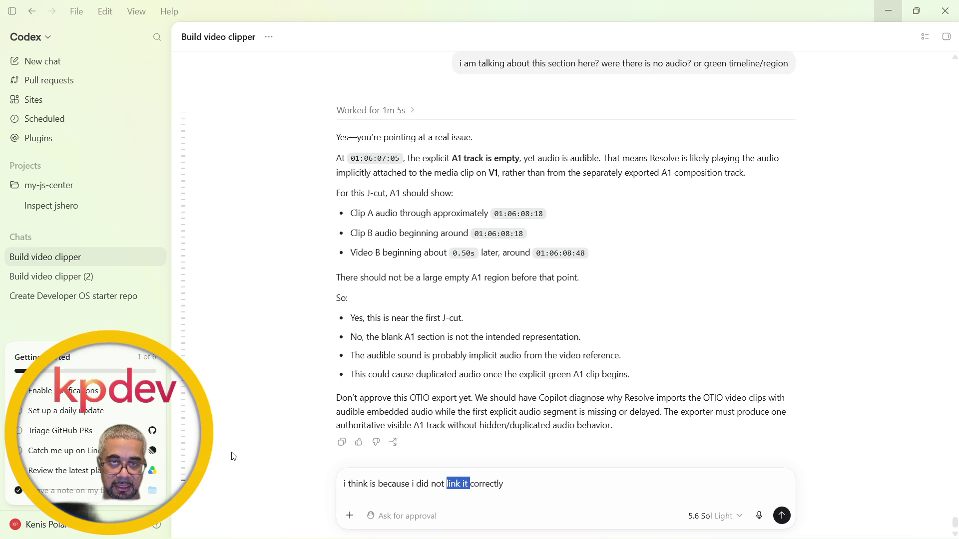
key("Left")
key("ctrl+shift+Left")
key("ctrl+shift+Left")
key("ctrl+shift+Left")
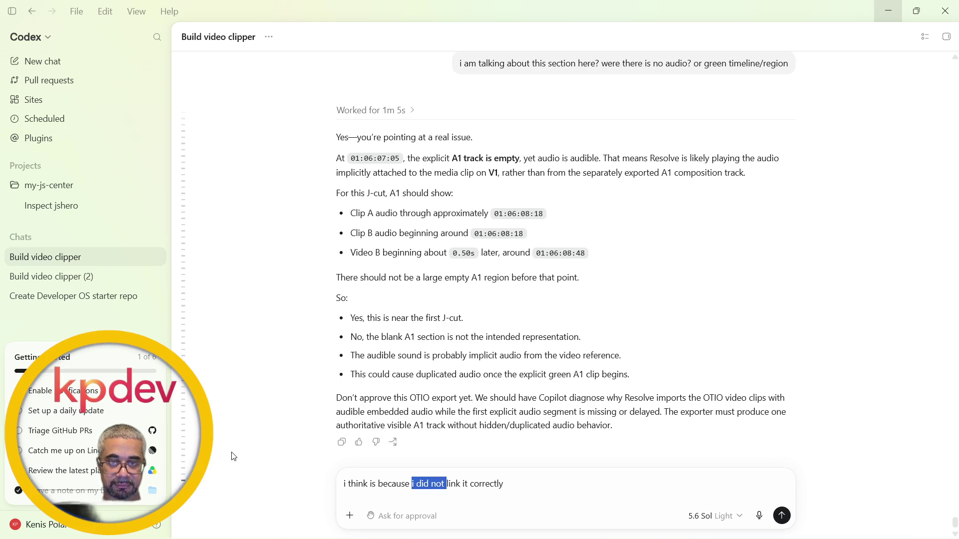
key("BackSpace")
type("link")
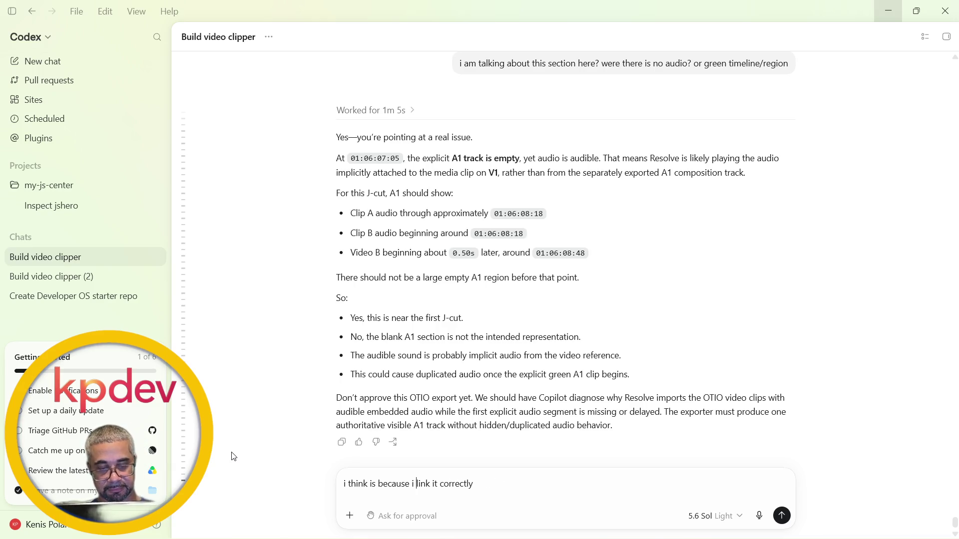
type("ed")
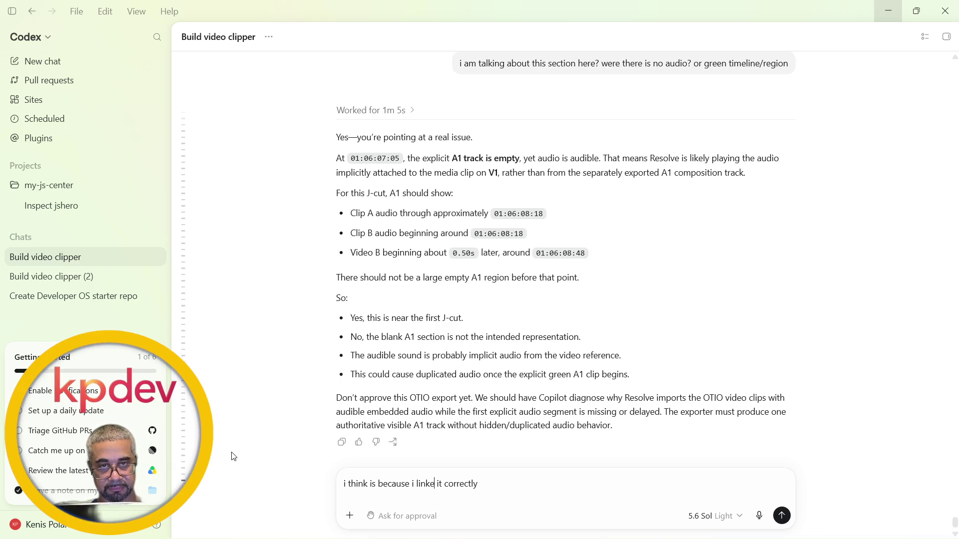
key("Right")
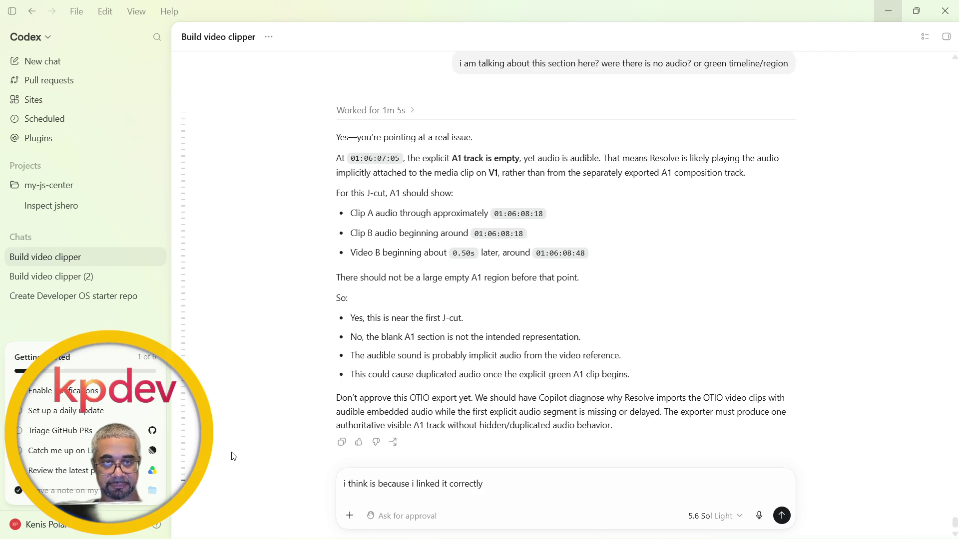
type("in")
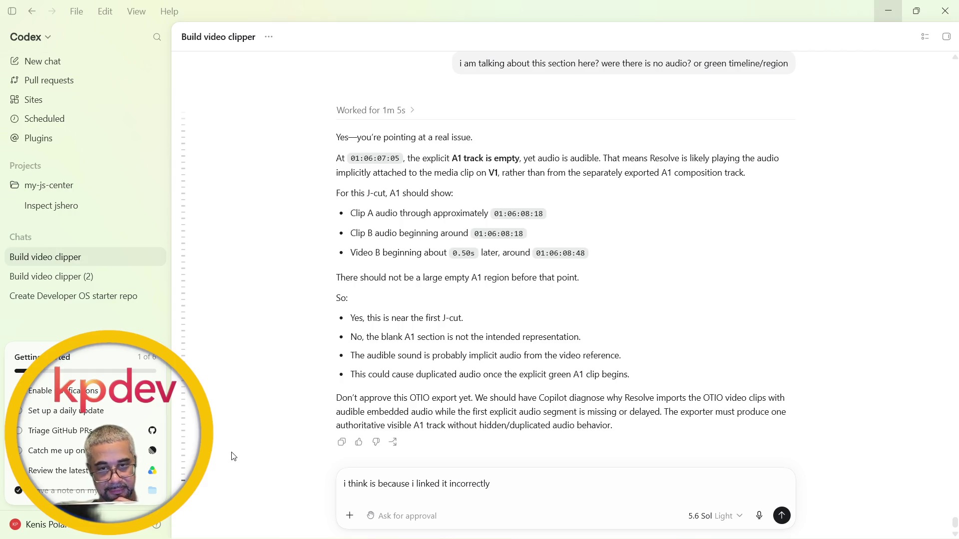
type("or not correct ")
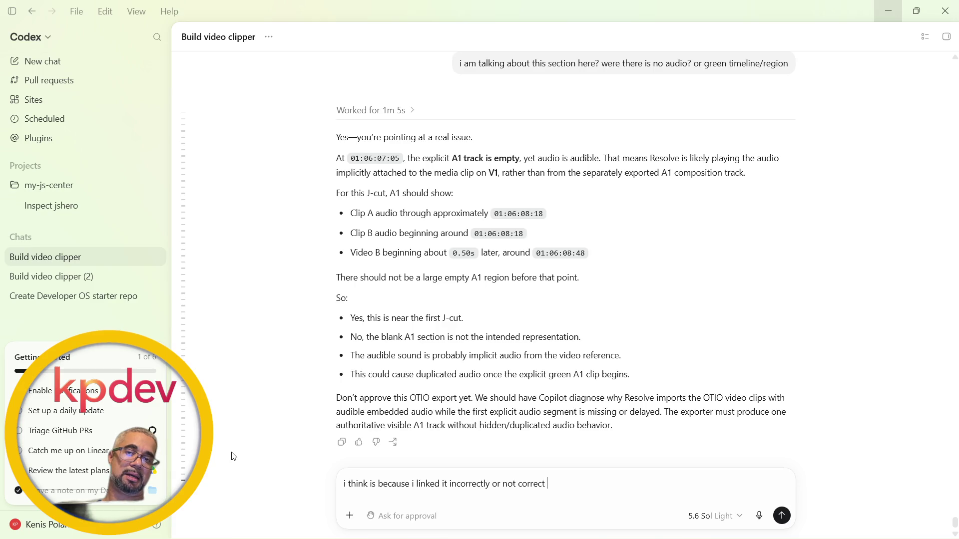
Add that the OTIO was added first without linking before importing the mp4, and send
type("i added the ")
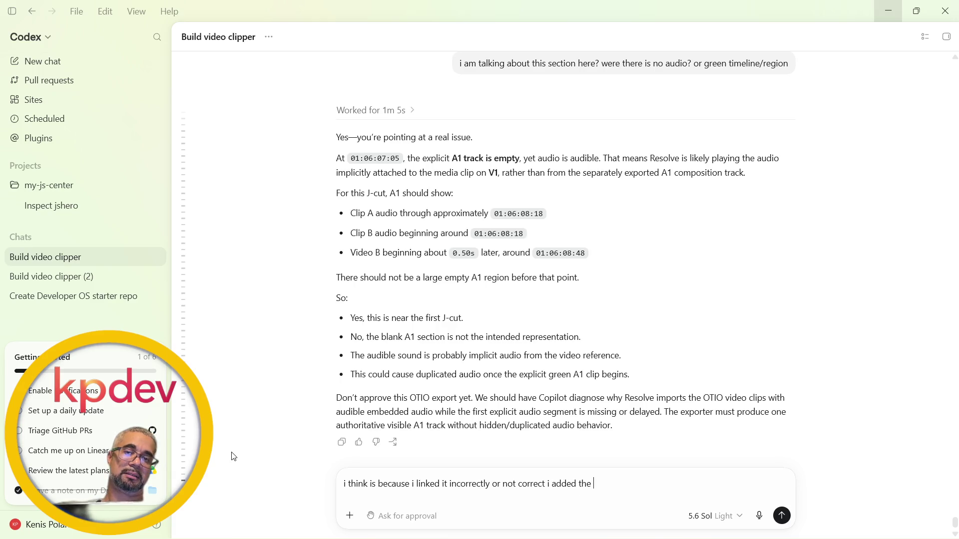
type("i")
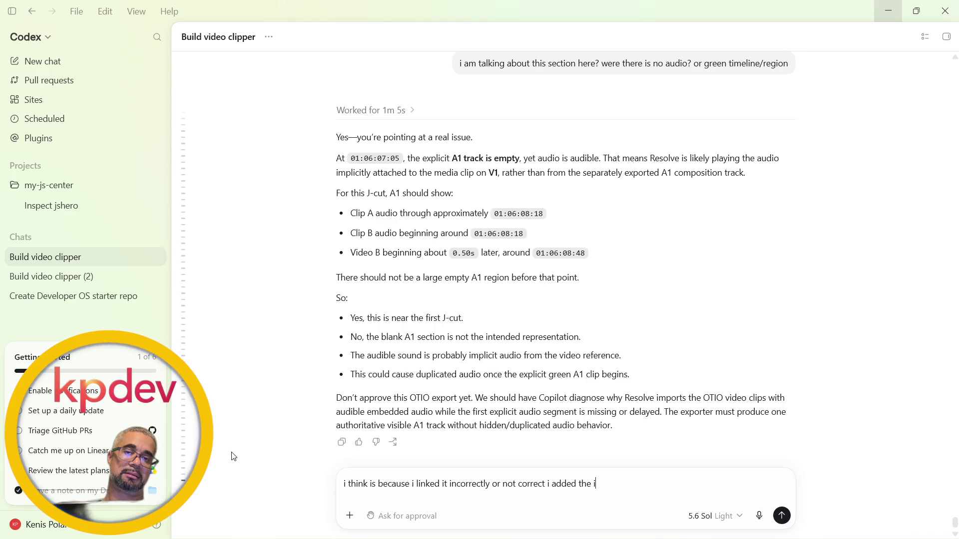
key("BackSpace")
type("otio ")
type("fir")
type("rst")
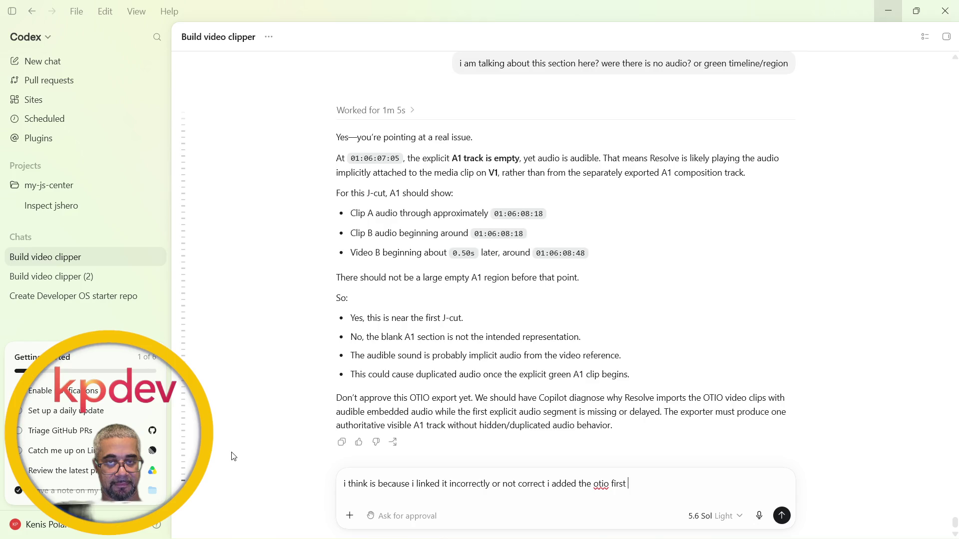
type("without link")
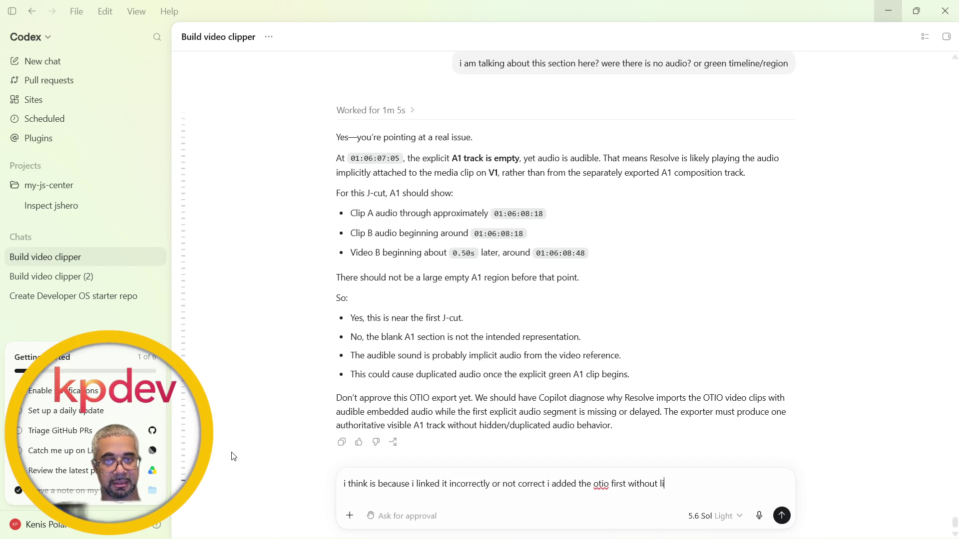
type("ing it")
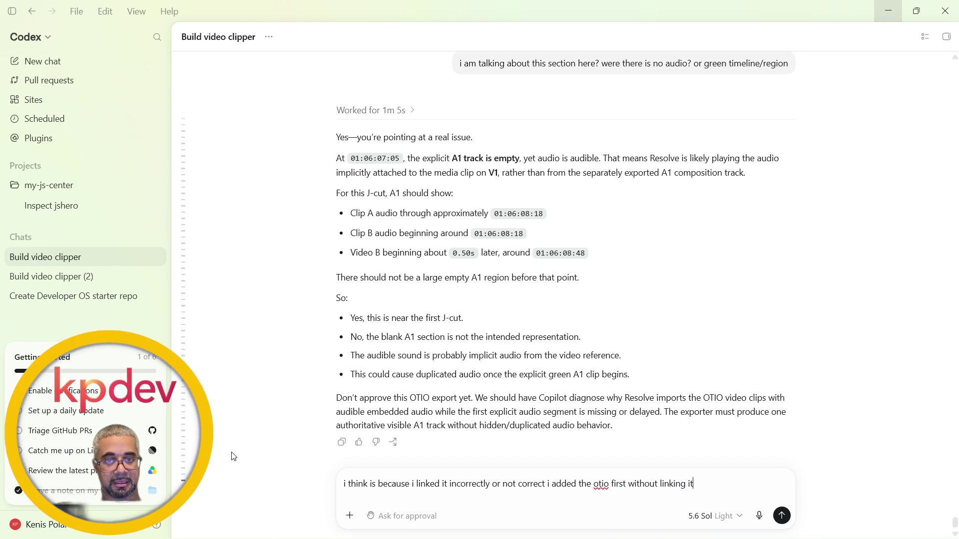
type(" and ")
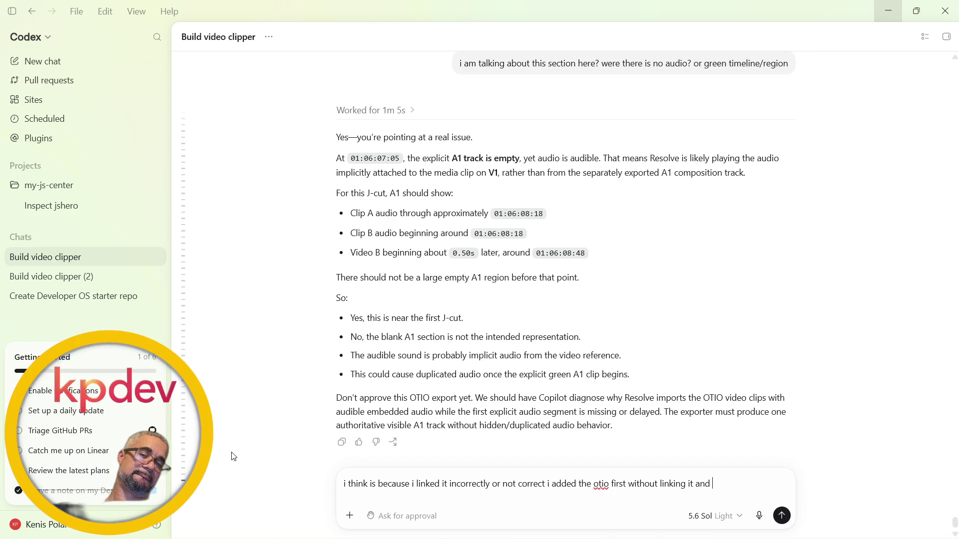
type("then i ")
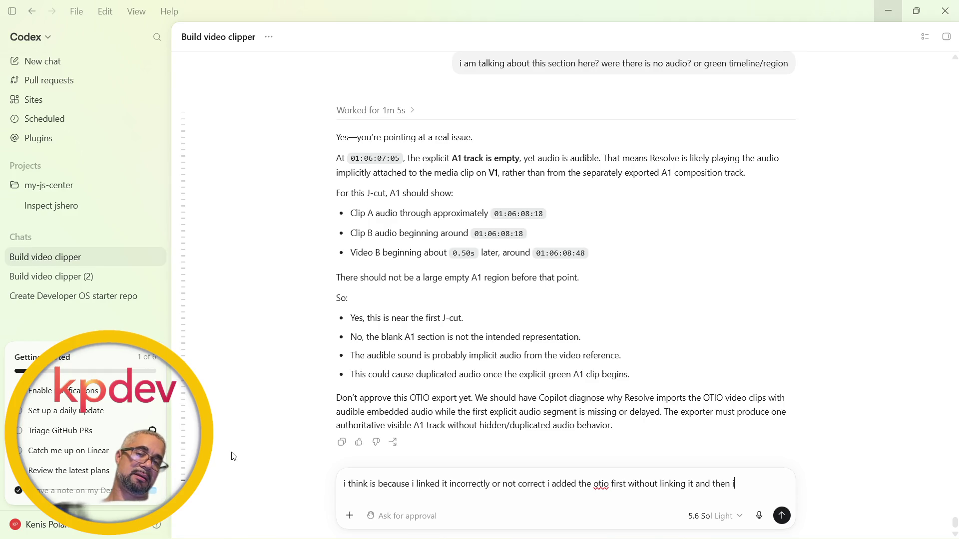
type("imp")
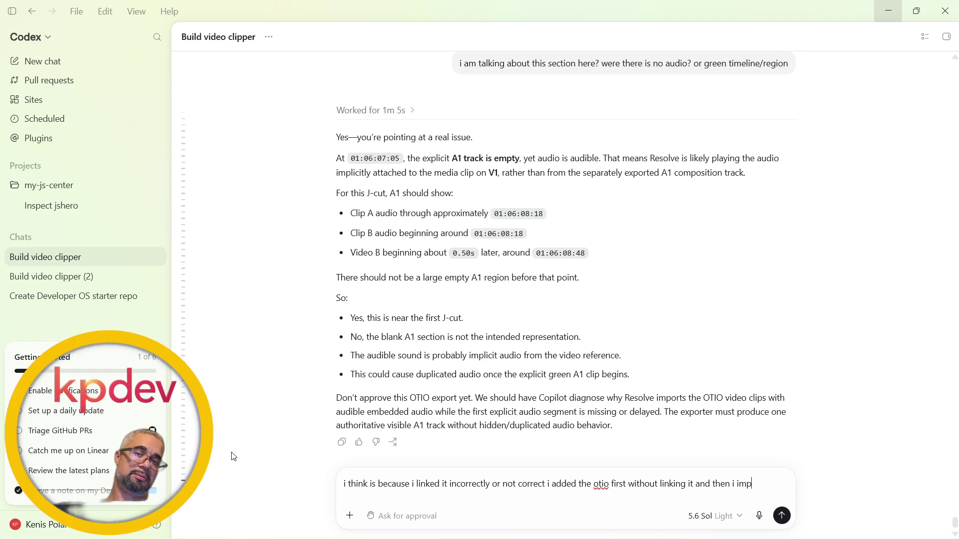
type("ort the ")
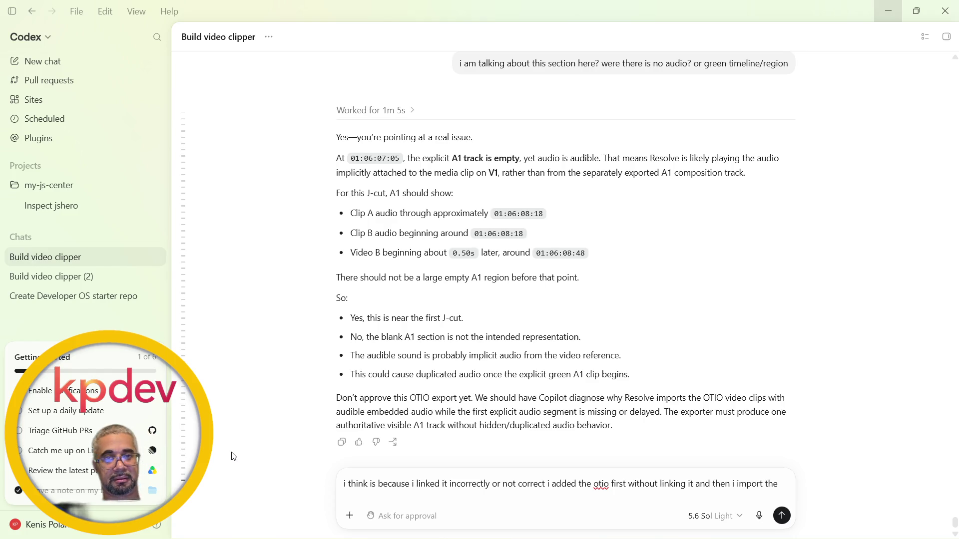
type("mpg")
key("BackSpace")
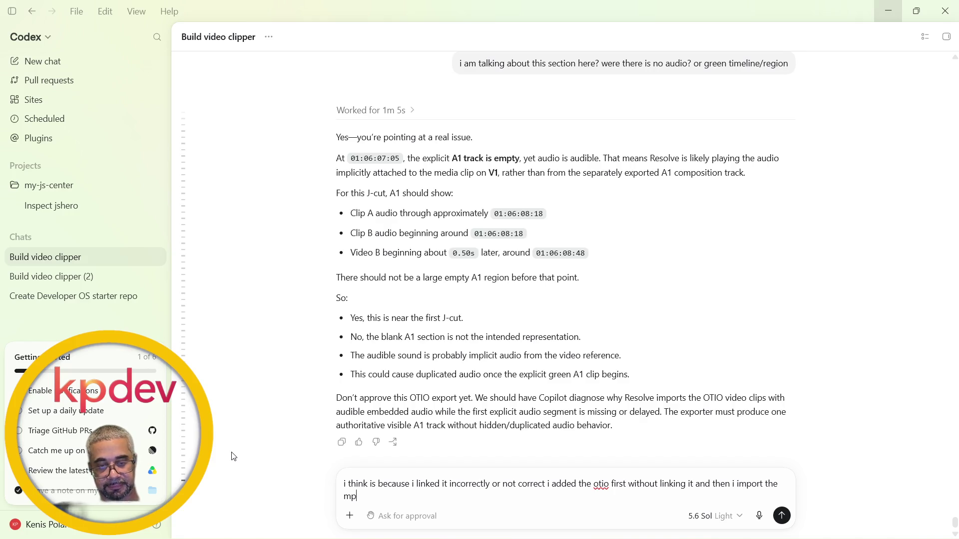
type("4")
key("Return")
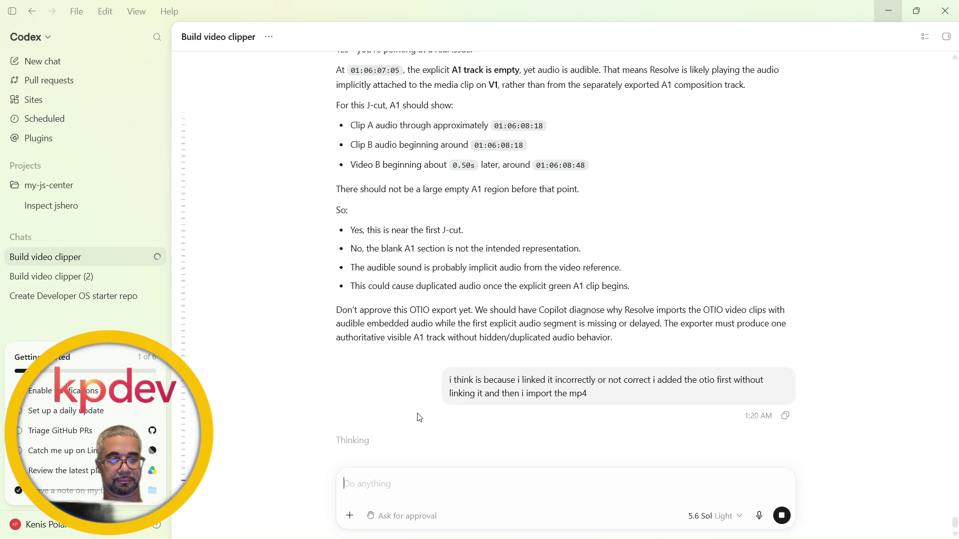
key("alt+Tab")
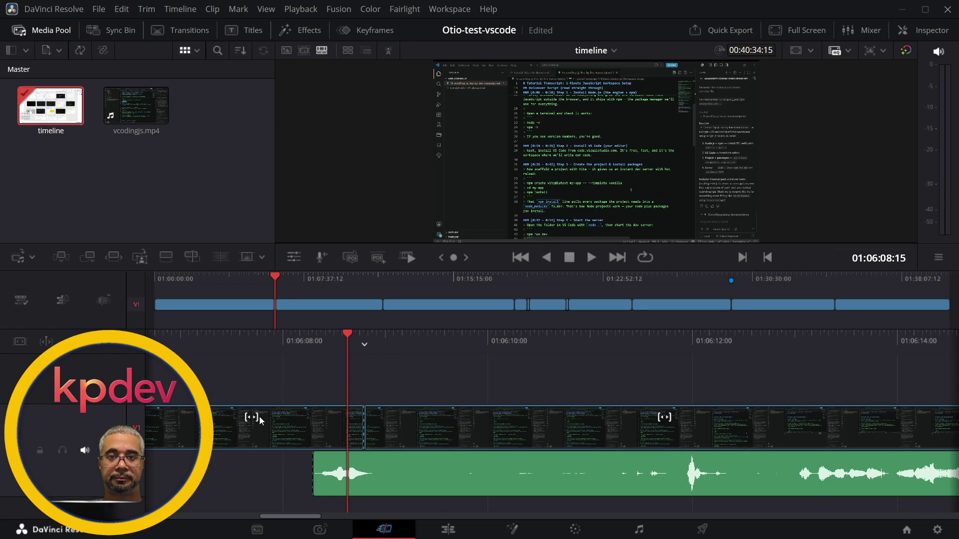
Play from just before the 01:06:08 edit and select the V1 edit point
left_click(208, 333)
key("space")
key("space")
key("v")
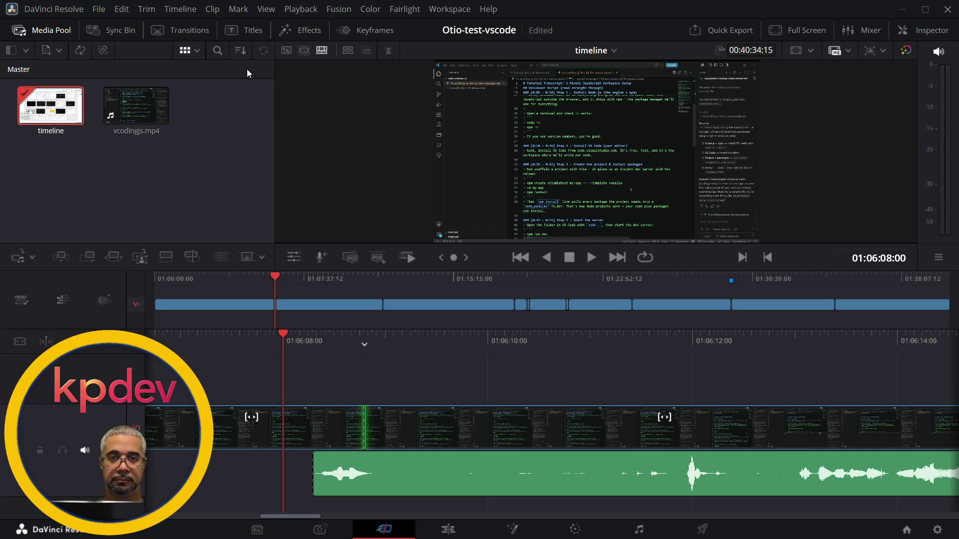
Review the timeline on the Edit page back to 01:05:50:02, then return to the Cut page
left_click(445, 530)
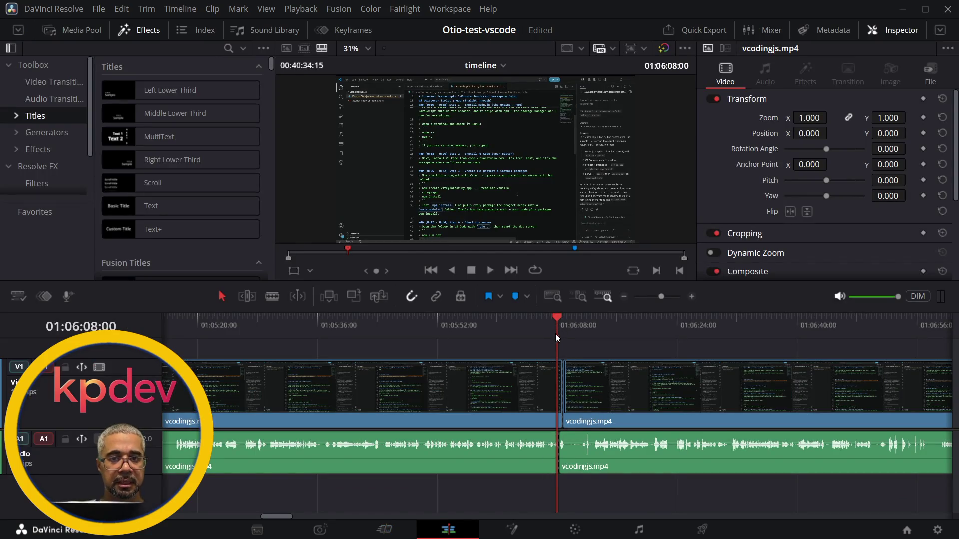
left_click_drag(559, 314, 422, 326)
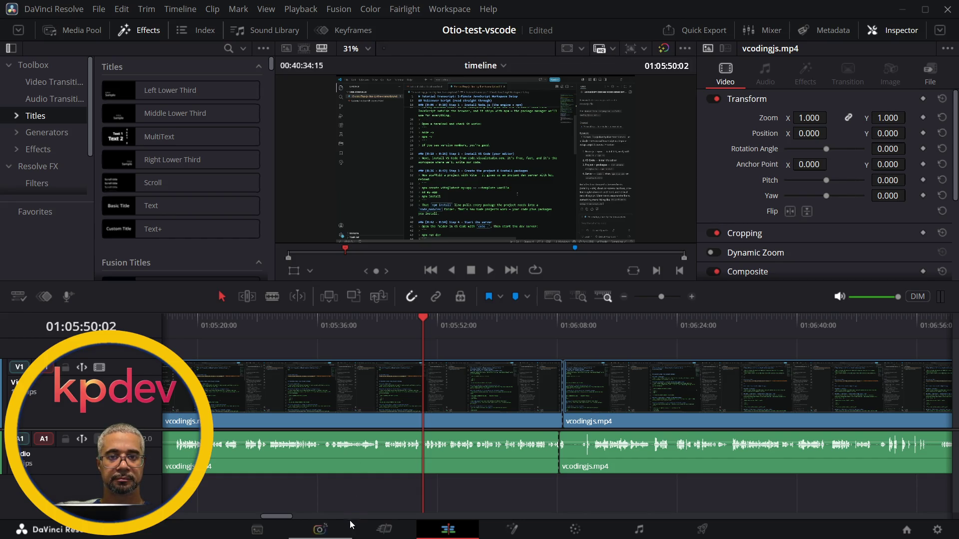
left_click(384, 529)
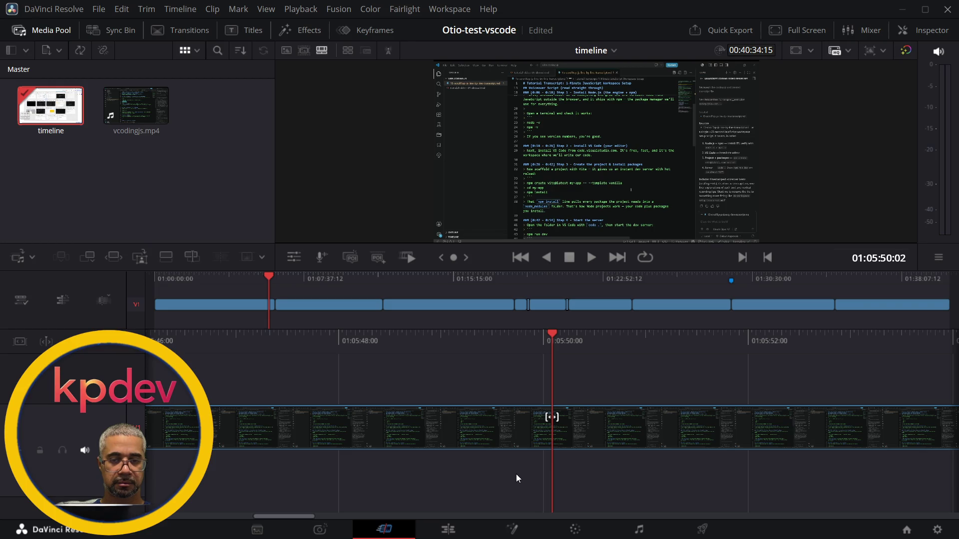
Play the timeline from 01:05:50, stop at 01:05:54:23, and switch to the Edit page
key("space")
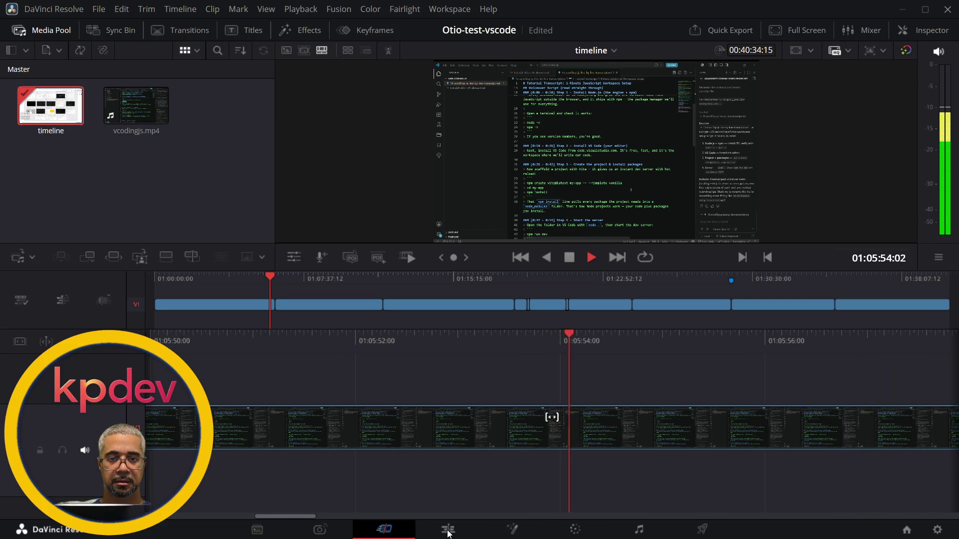
key("space")
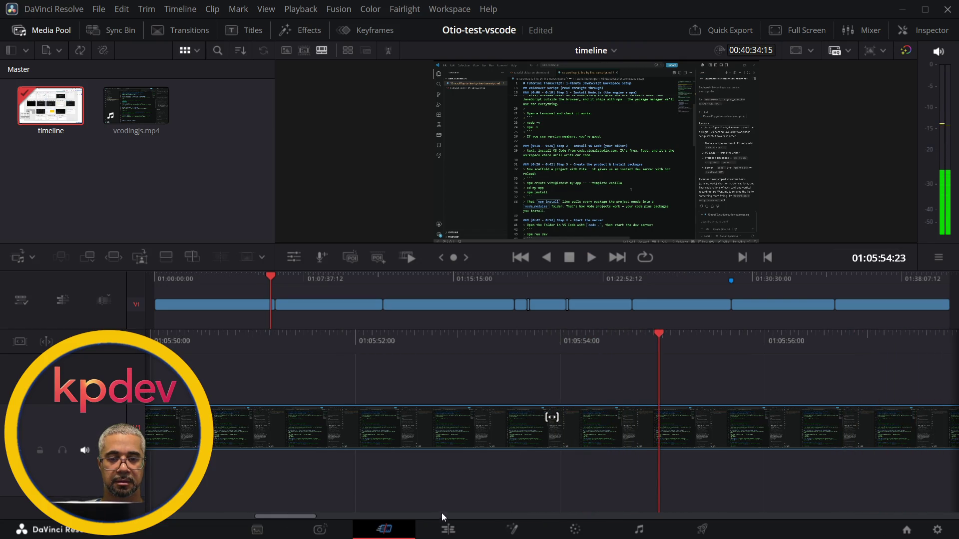
left_click(443, 529)
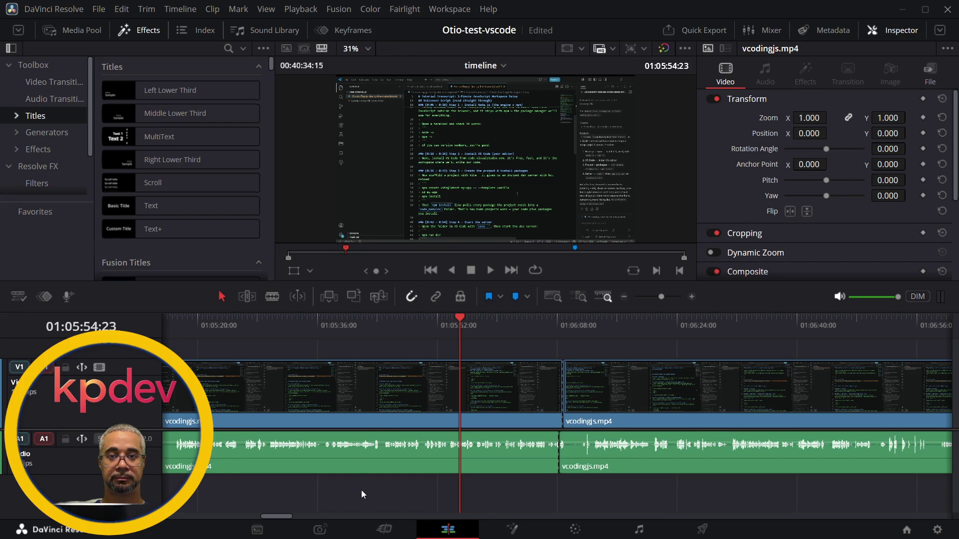
Scroll the Edit timeline back and forth to inspect the V1/A1 split near 01:06:08
scroll(280, 334, "left", 10)
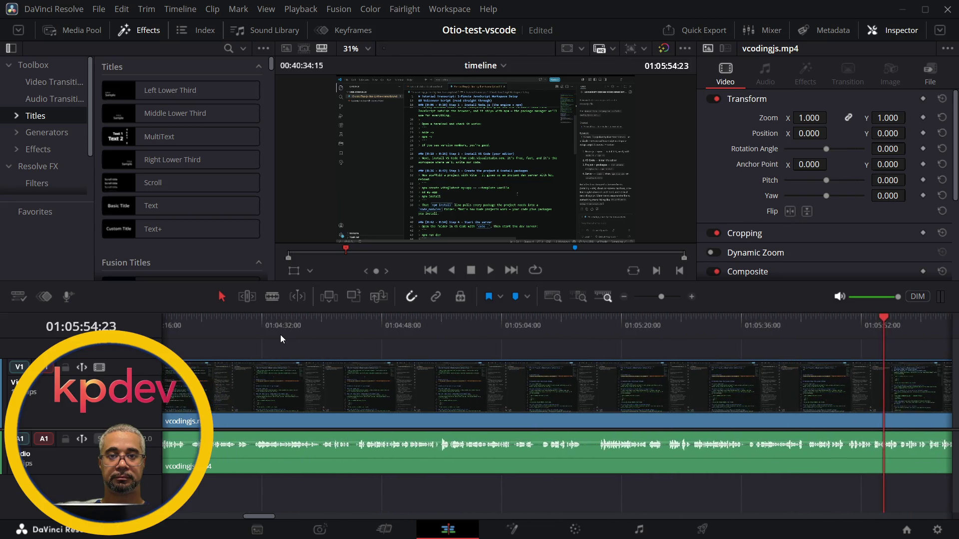
scroll(281, 337, "right", 15)
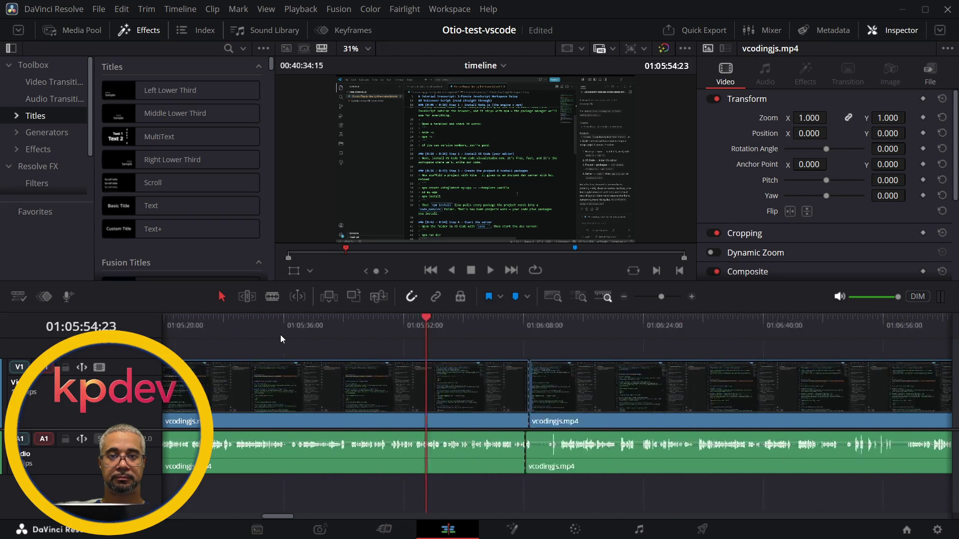
scroll(280, 335, "left", 10)
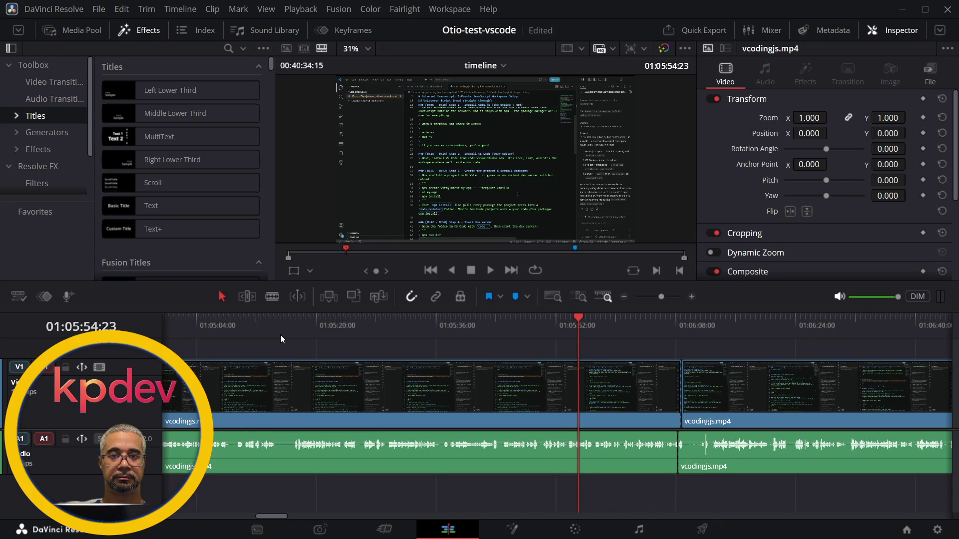
scroll(280, 334, "right", 2)
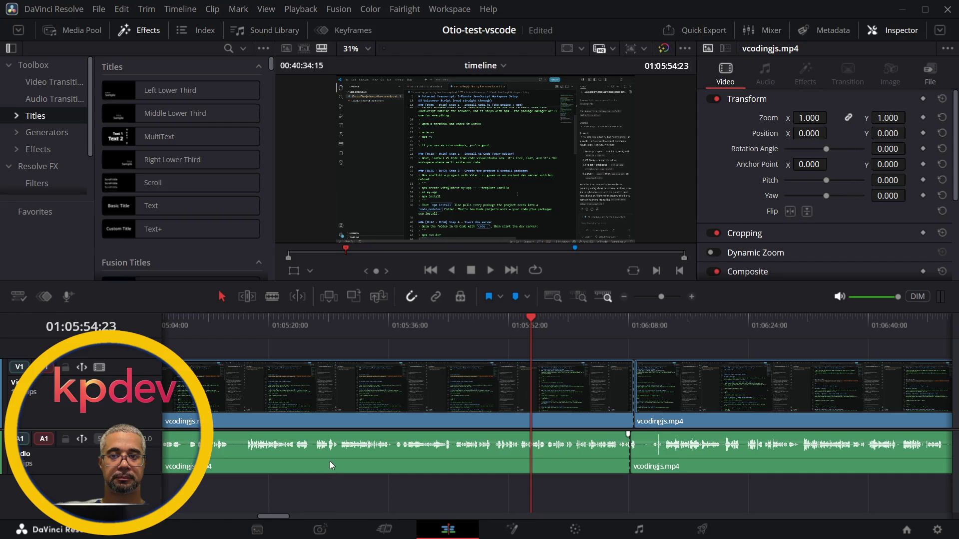
scroll(321, 325, "left", 6)
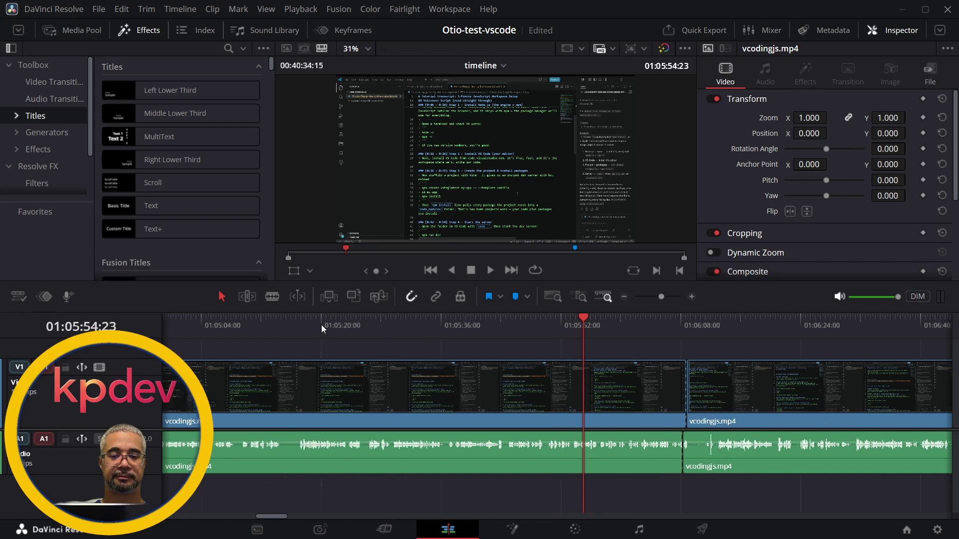
scroll(321, 324, "right", 8)
scroll(322, 324, "left", 1)
scroll(321, 325, "right", 1)
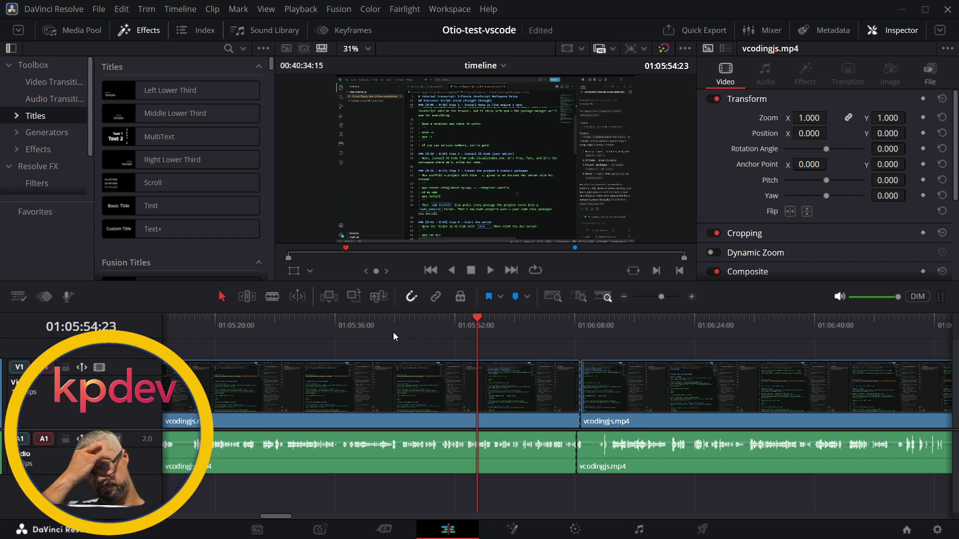
key("alt+Tab")
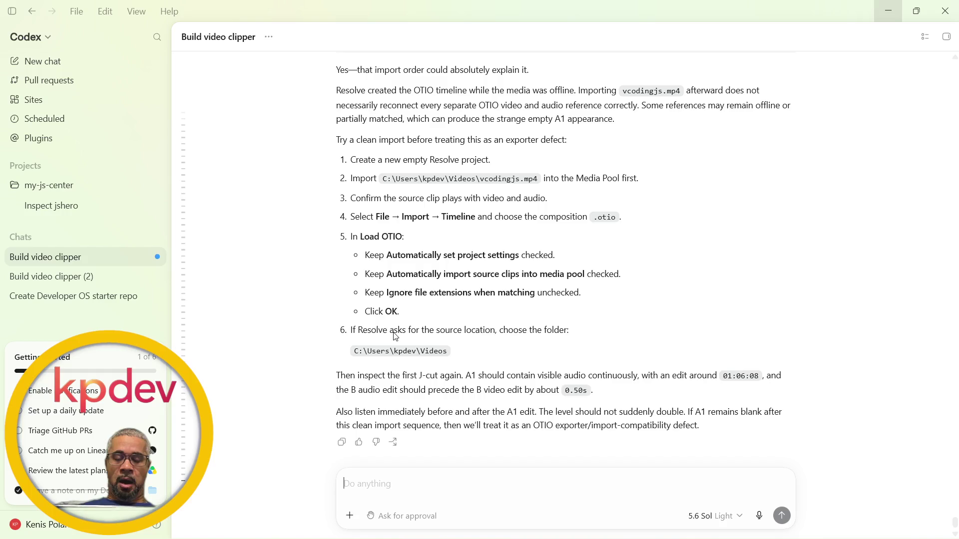
Read Codex's full clean-import reply, then return to Resolve
scroll(373, 281, "up", 2)
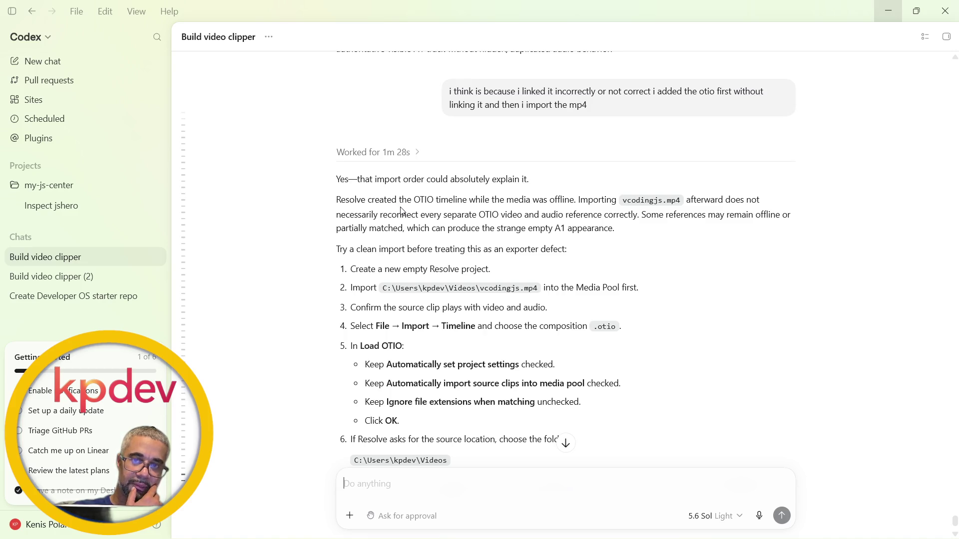
key("alt+Tab")
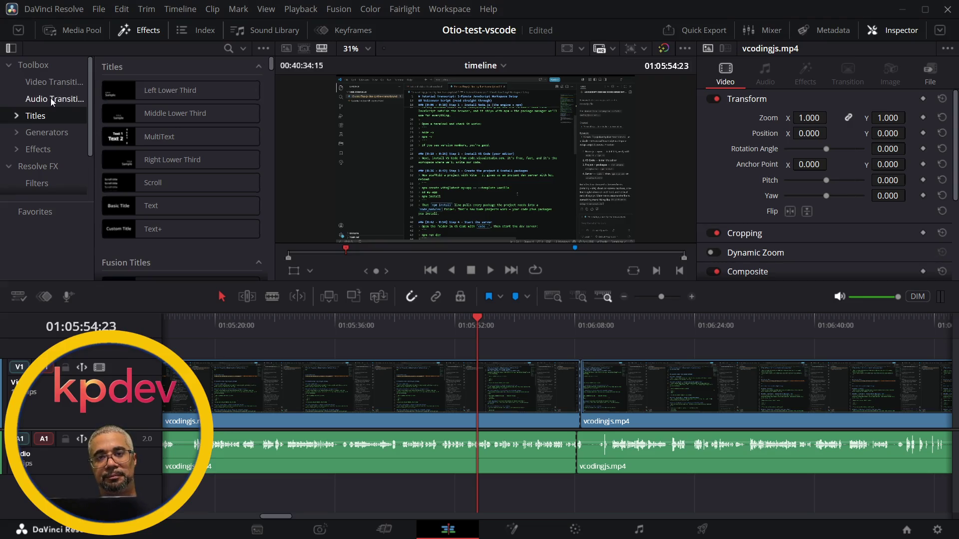
Start a new empty project from the File menu and enter a first project name
left_click(101, 12)
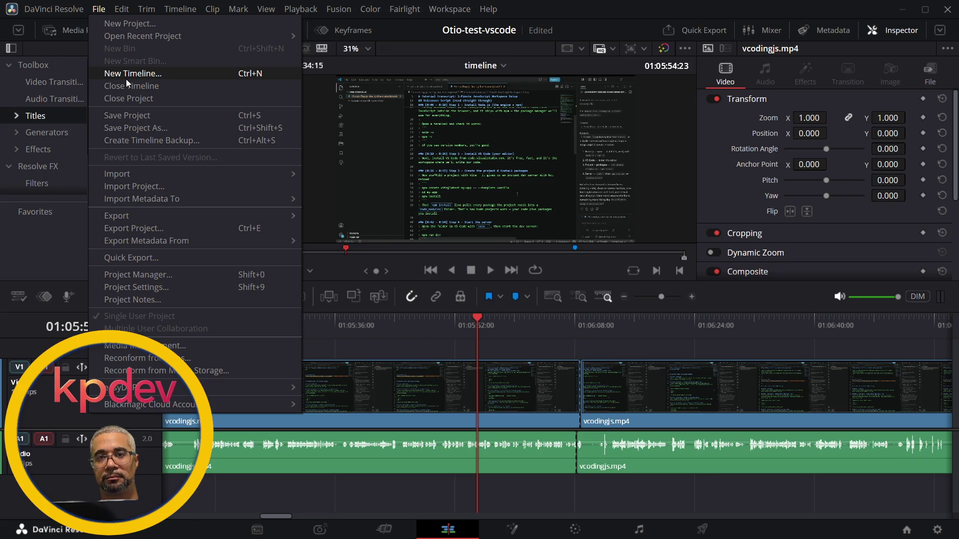
key("alt+Tab")
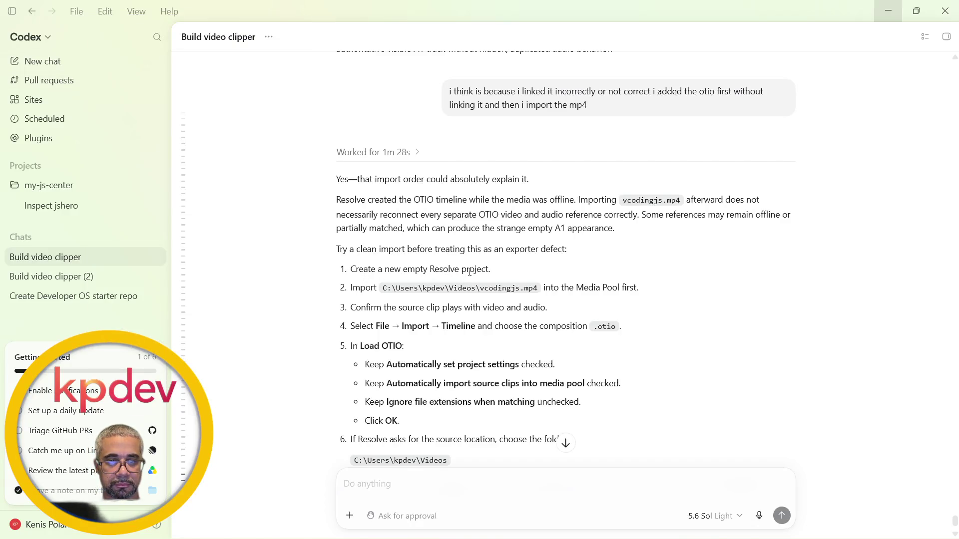
key("alt+Tab")
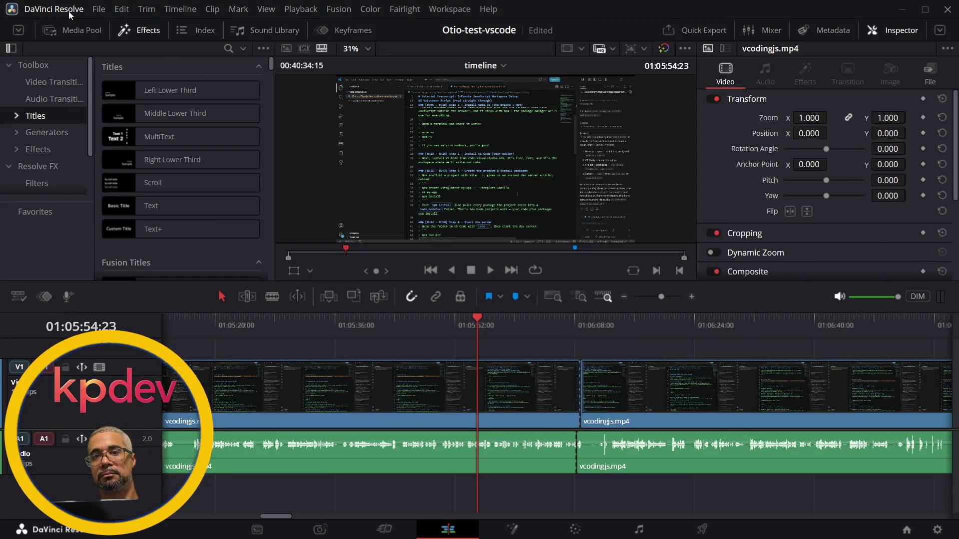
left_click(98, 10)
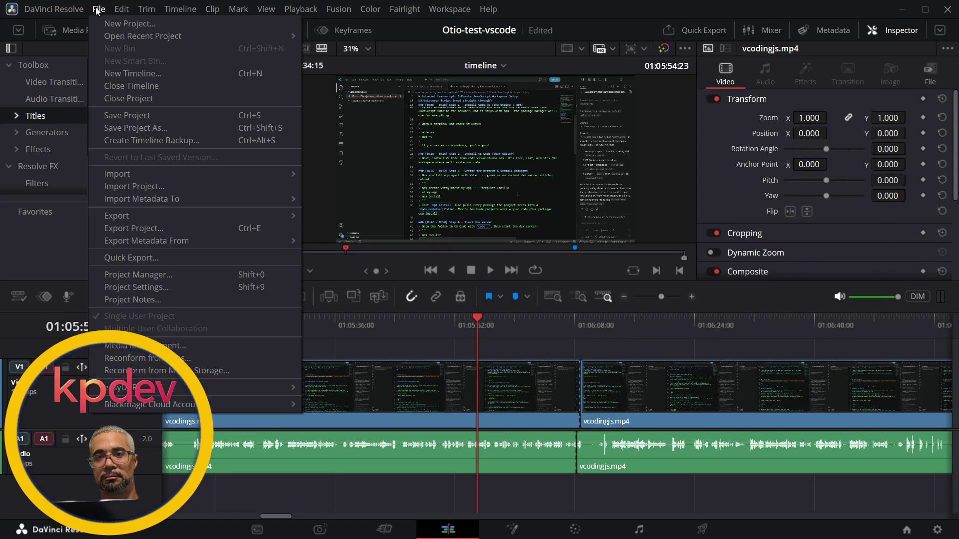
left_click(113, 24)
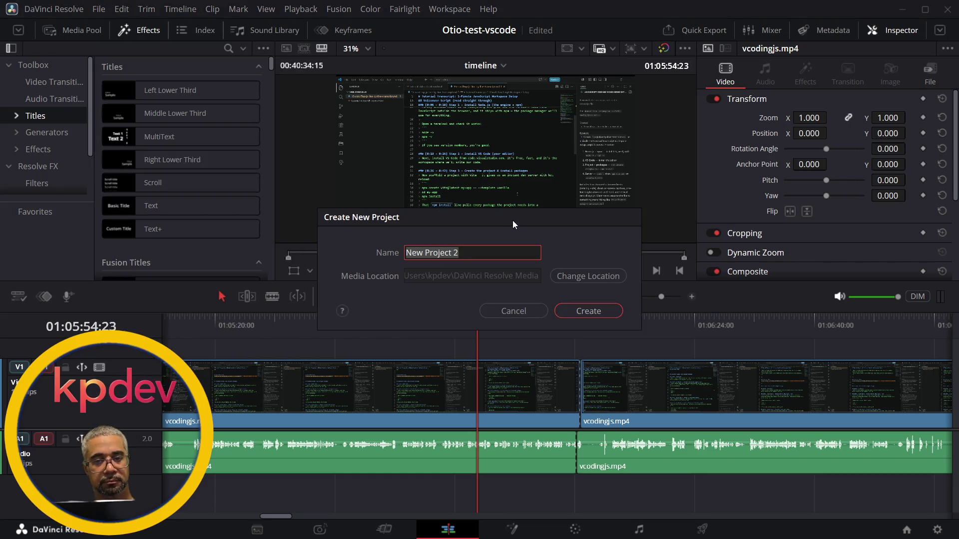
type("vsco")
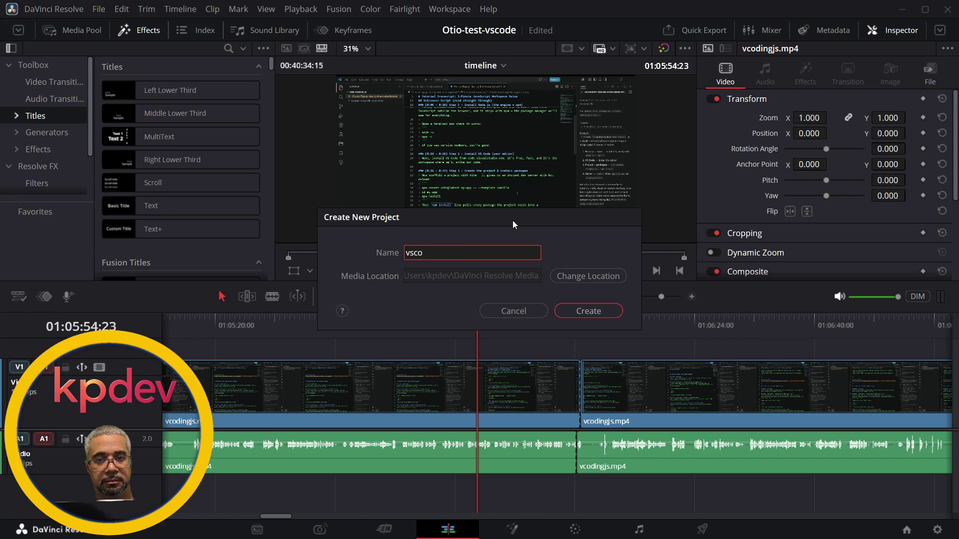
type("dej")
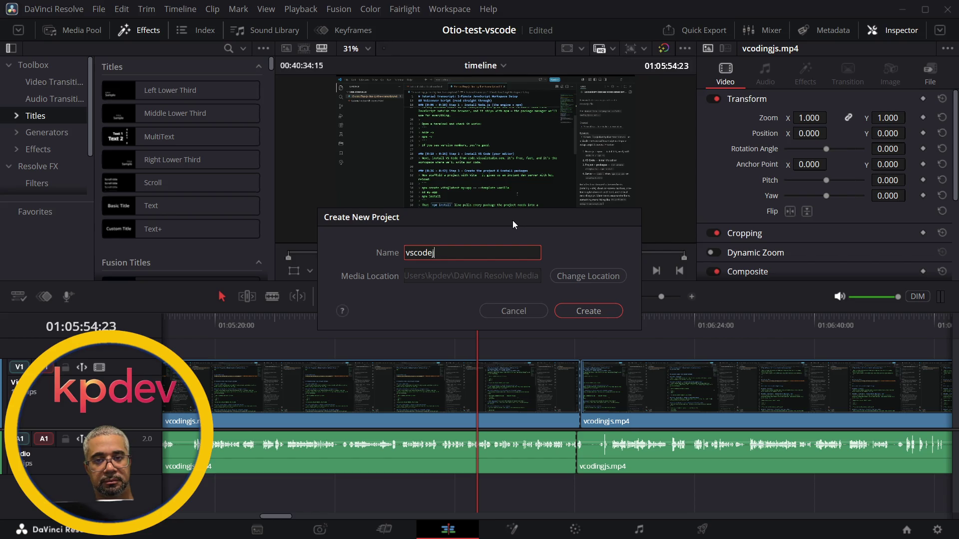
type("s")
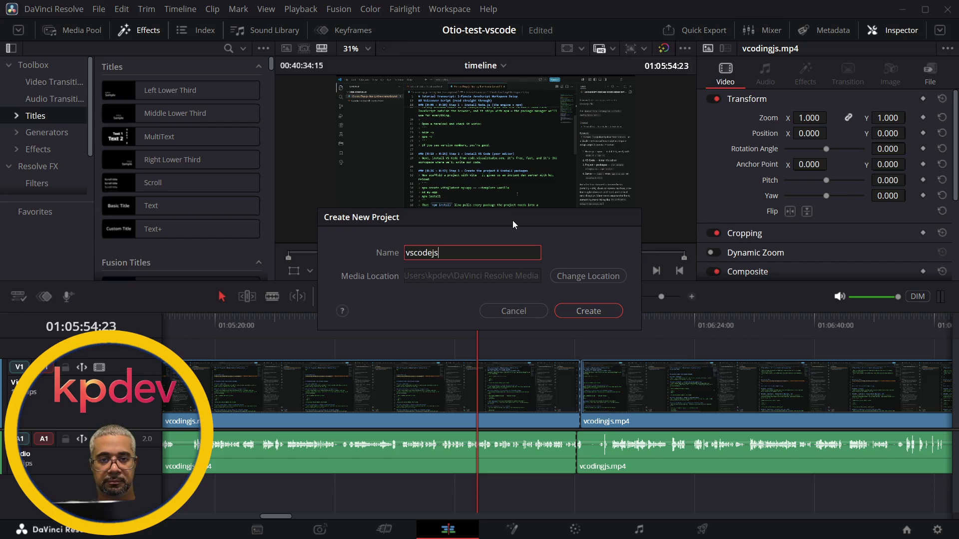
Change the new project's name to vcoding-otio24 and create it
key("alt+Tab")
key("alt+Tab")
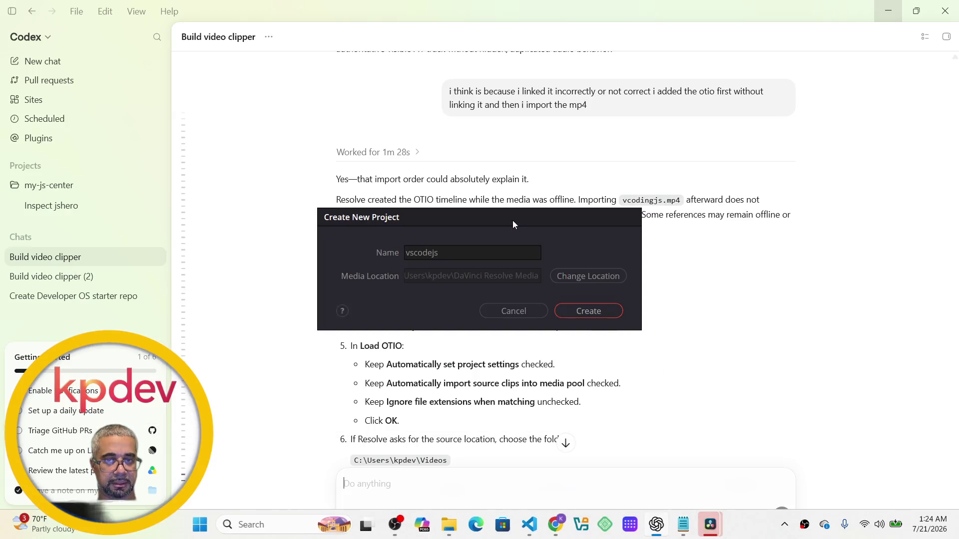
mouse_move(504, 216)
left_mouse_down()
mouse_move(340, 225)
mouse_move(367, 217)
left_mouse_up()
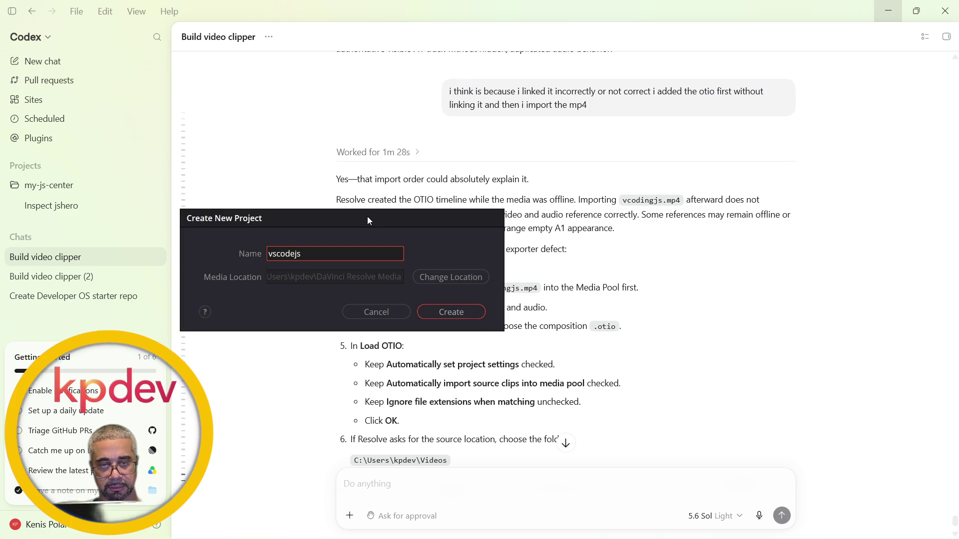
key("BackSpace")
key("BackSpace")
key("BackSpace")
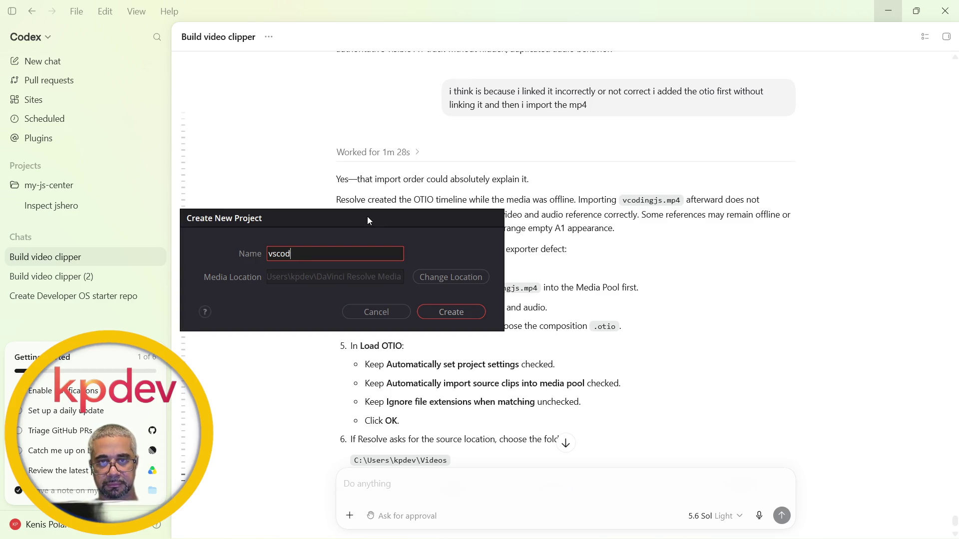
type("coding-i")
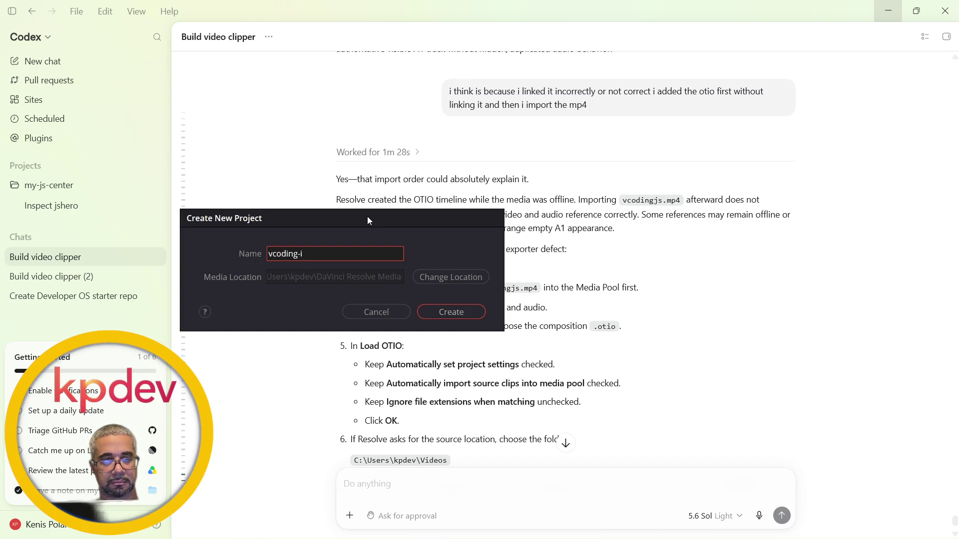
key("BackSpace")
type("otio")
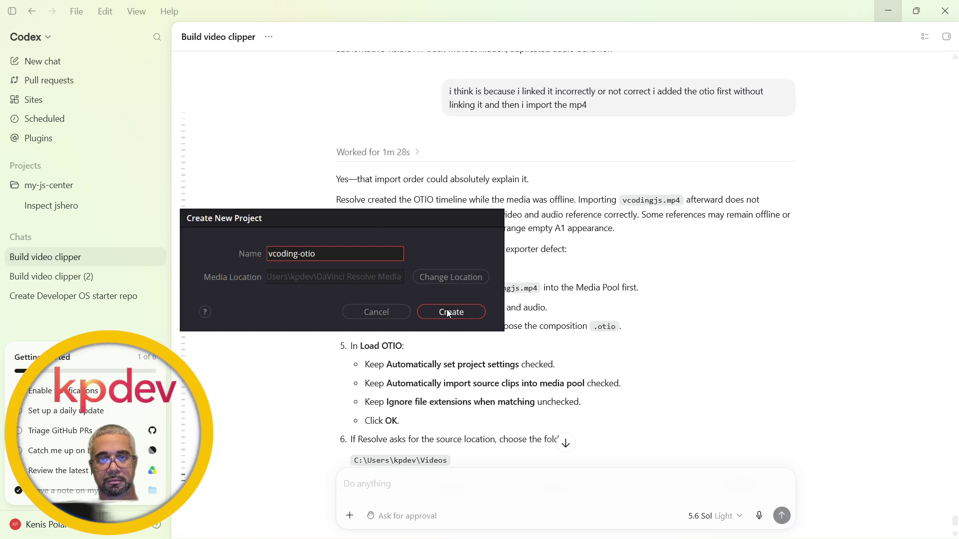
type("24")
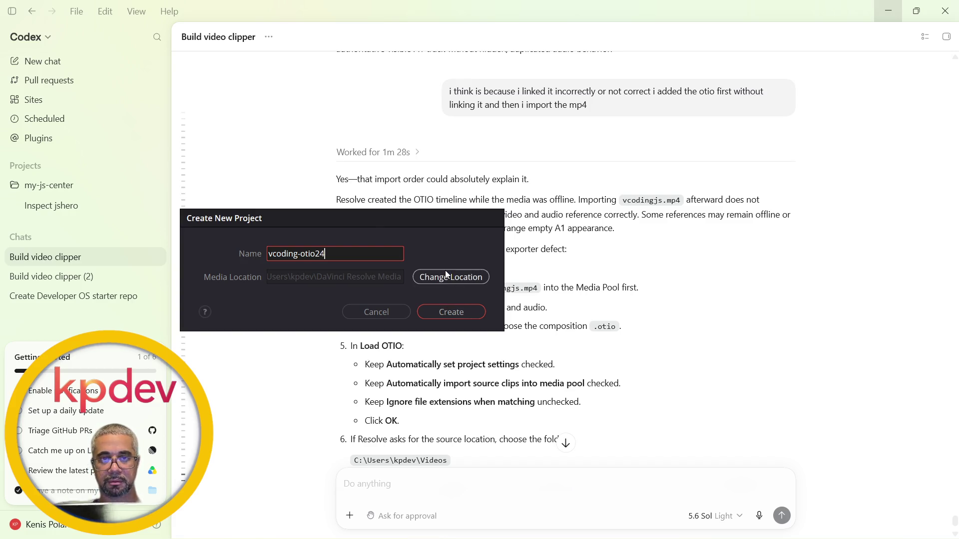
left_click(450, 313)
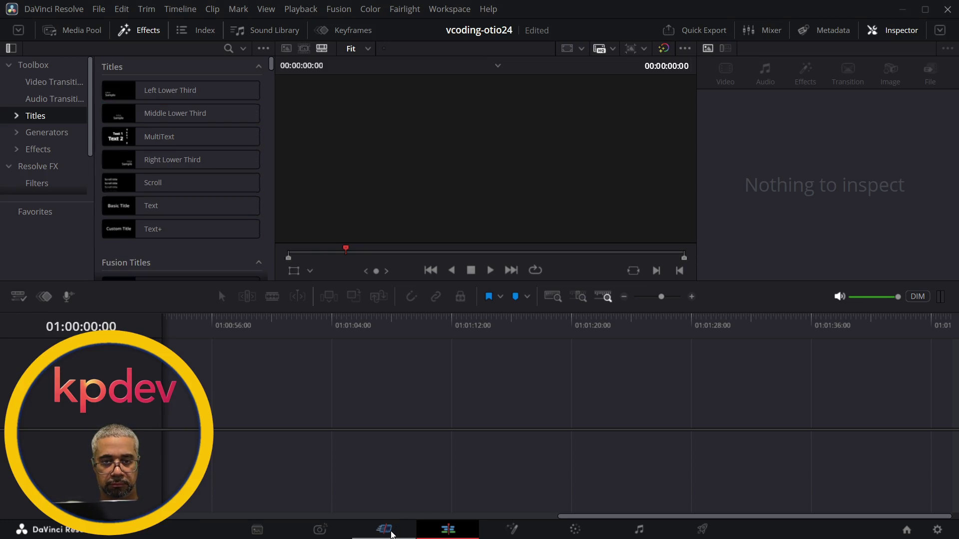
On the Cut page, import vcodingjs.mp4 and accept changing the project frame rate to 60 fps
left_click(384, 529)
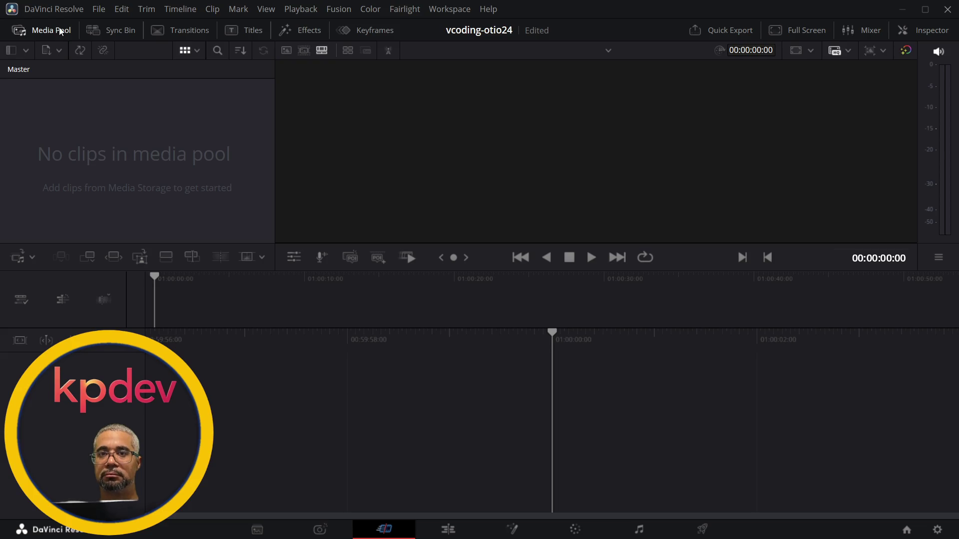
left_click(102, 9)
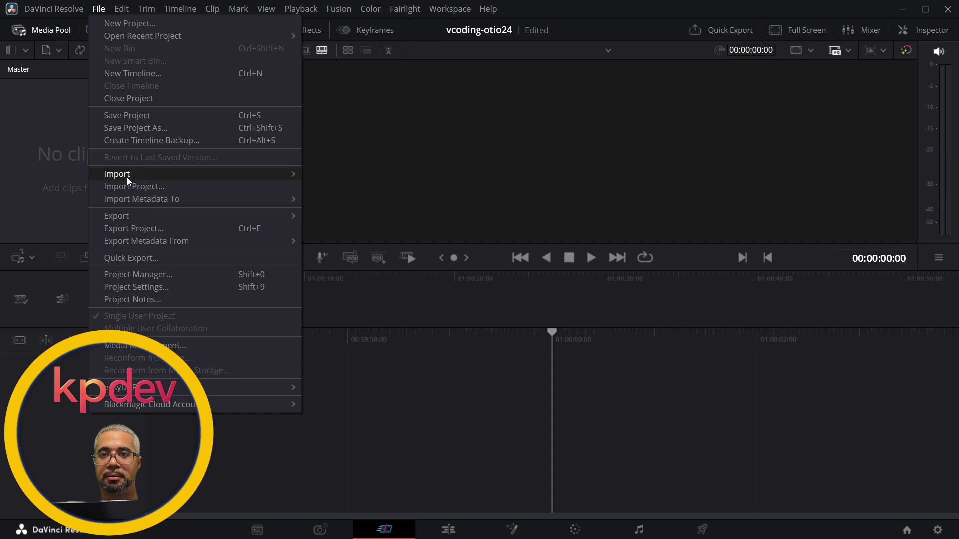
mouse_move(129, 178)
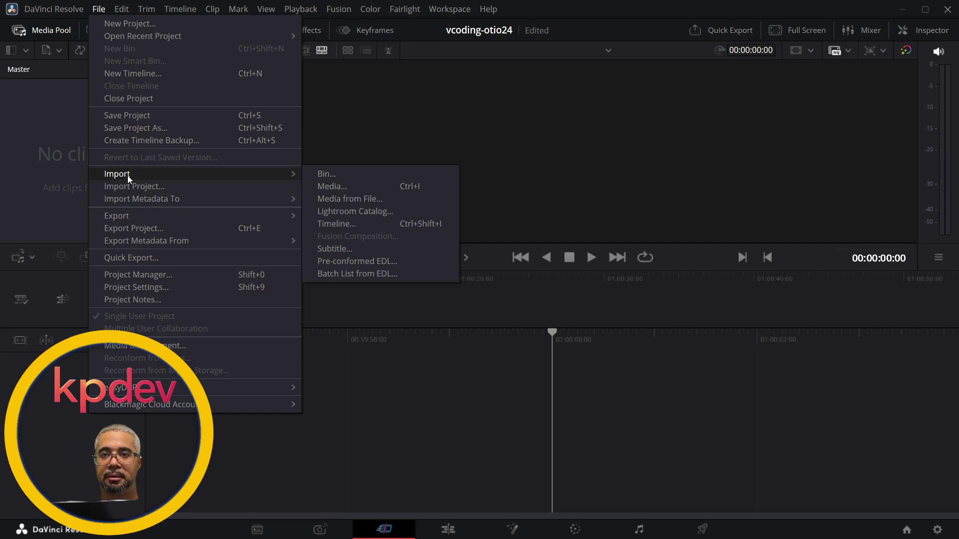
left_click(371, 187)
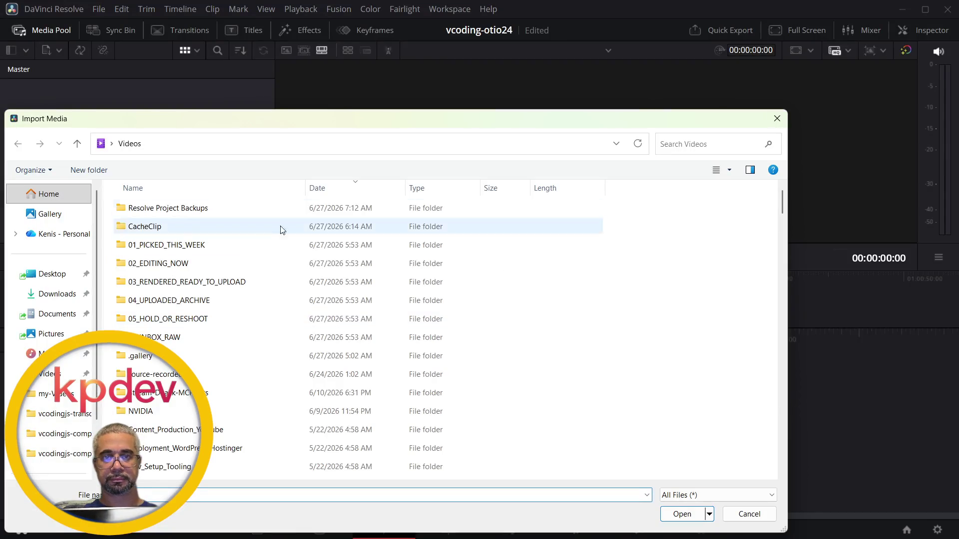
scroll(186, 336, "down", 10)
scroll(212, 350, "down", 20)
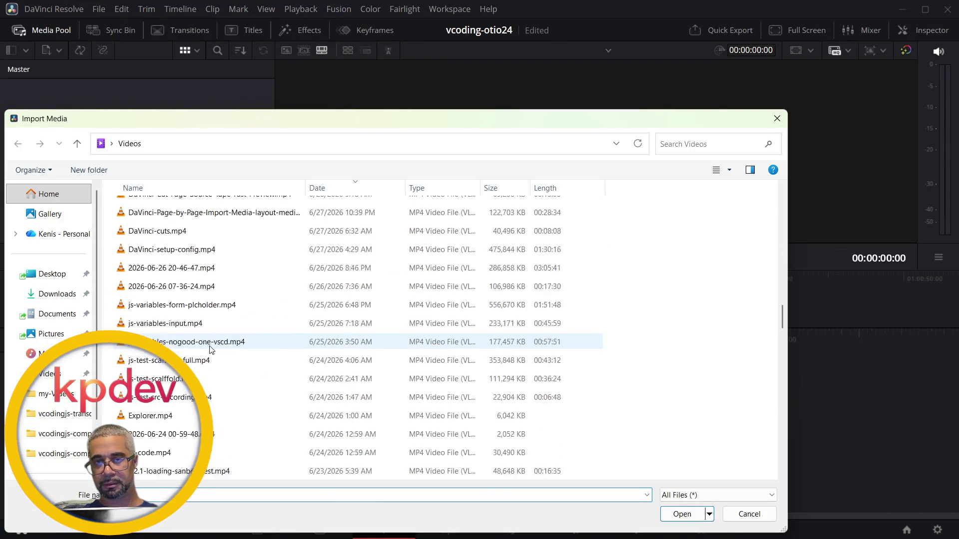
scroll(212, 350, "down", 2)
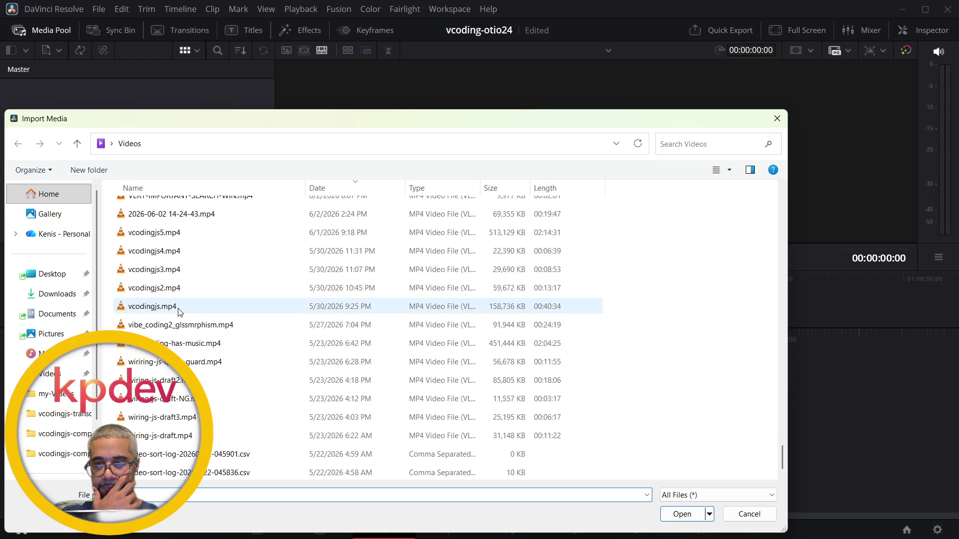
double_click(152, 306)
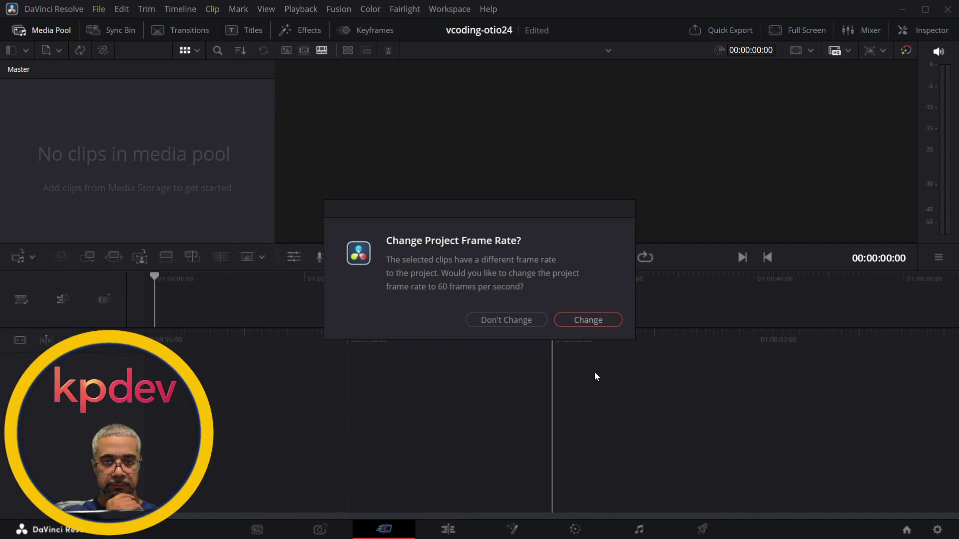
left_click(587, 324)
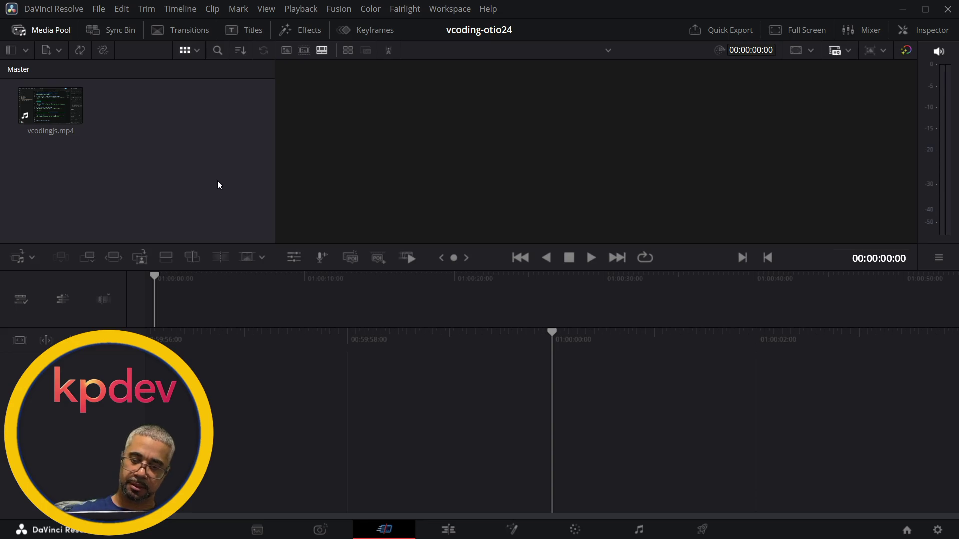
key("alt+Tab")
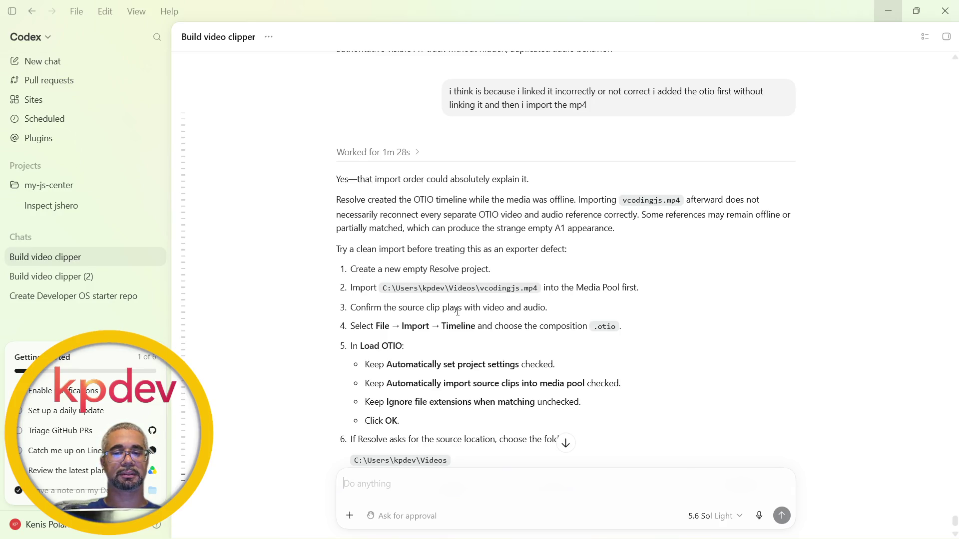
Preview vcodingjs.mp4 in the source viewer for about seven seconds to check picture and audio
key("alt+Tab")
left_click(46, 106)
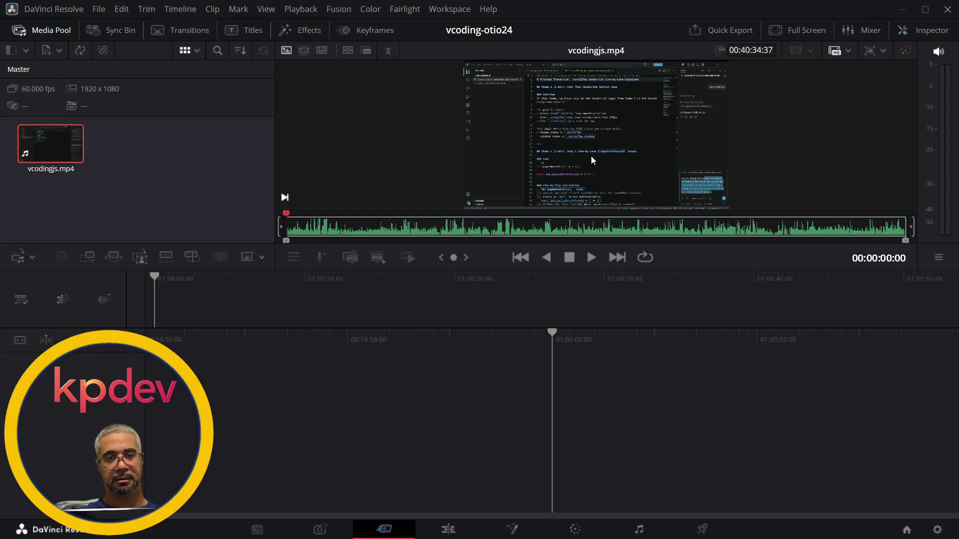
key("space")
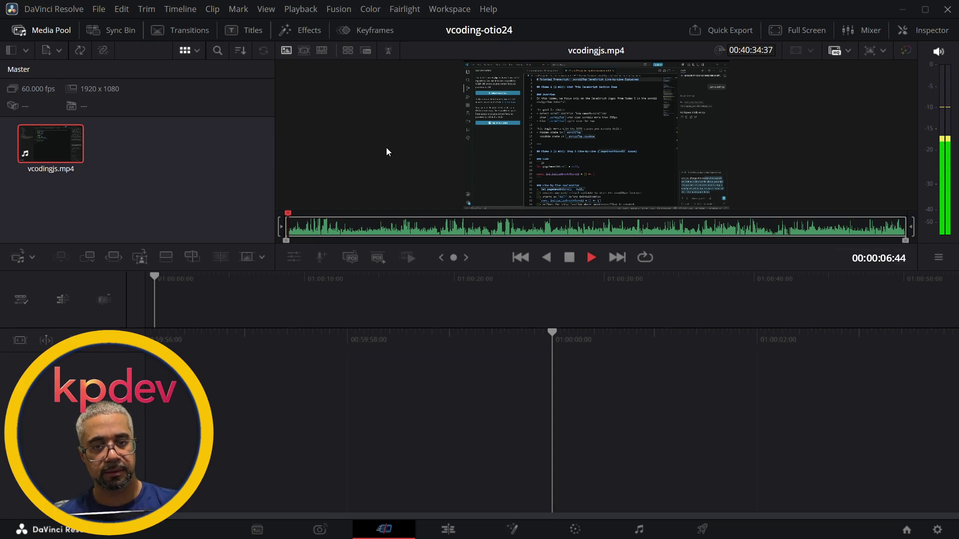
key("space")
key("alt+Tab")
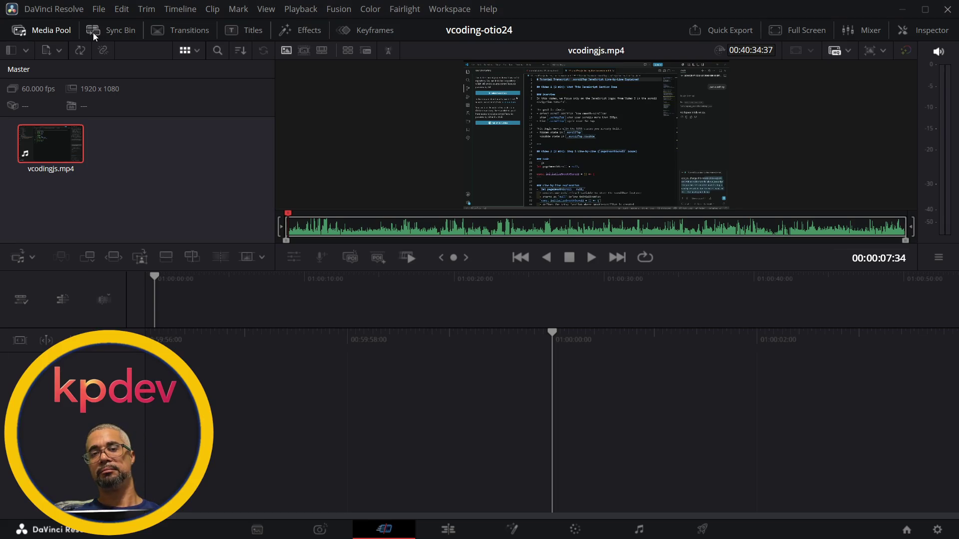
left_click(156, 172)
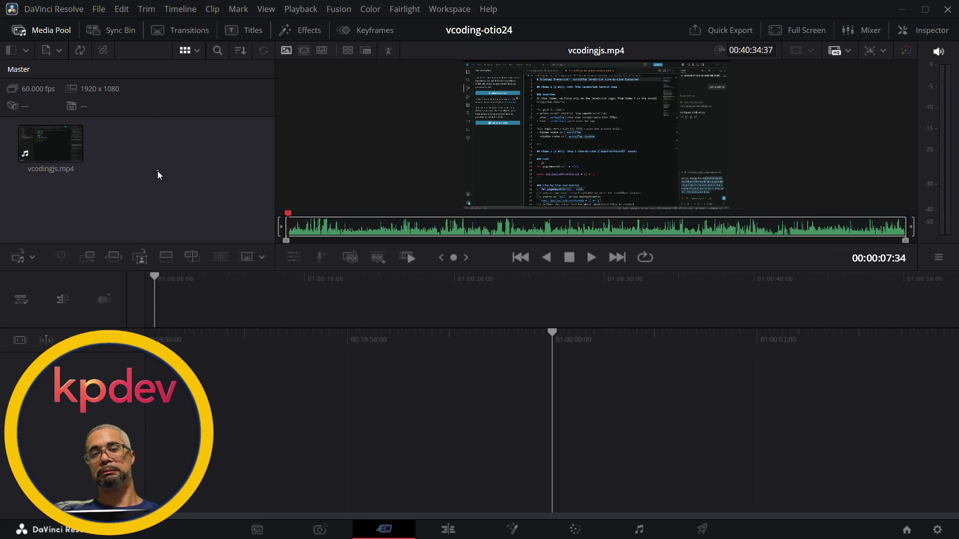
Import timeline.otio as a new timeline, keeping the default Load OTIO settings
left_click(99, 8)
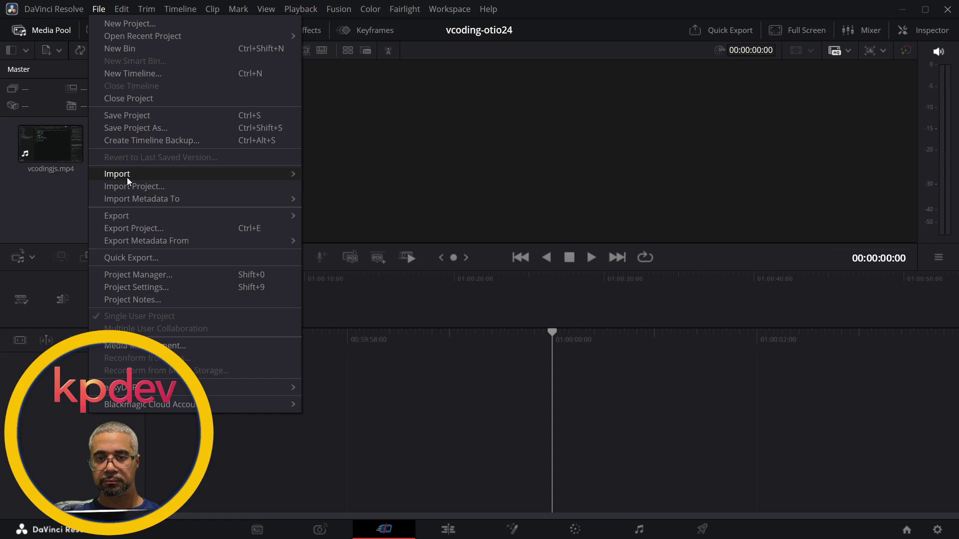
mouse_move(143, 176)
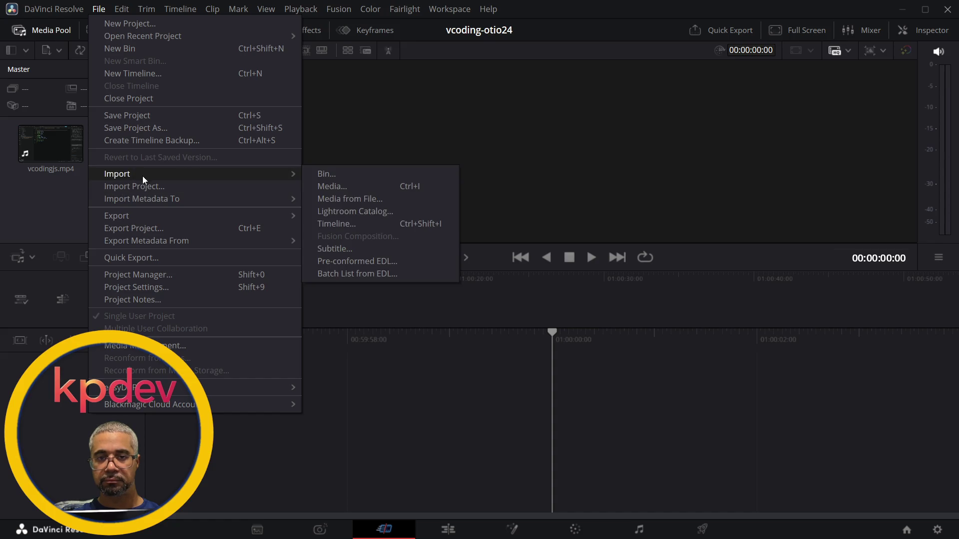
left_click(372, 223)
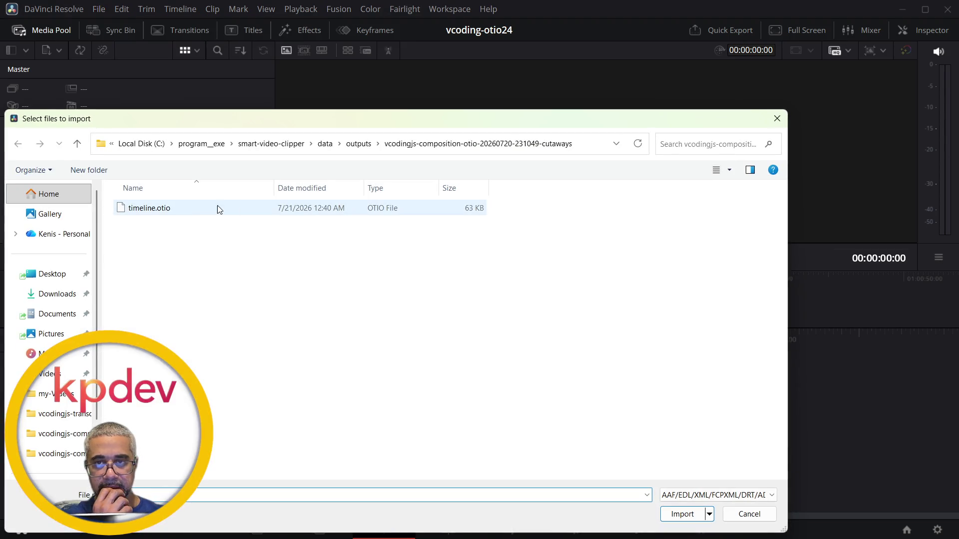
double_click(186, 205)
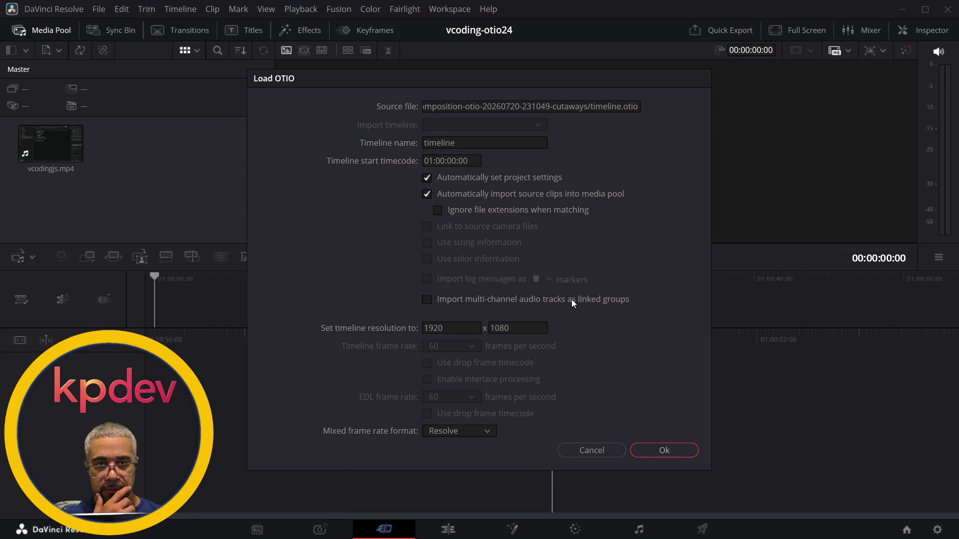
left_click(649, 450)
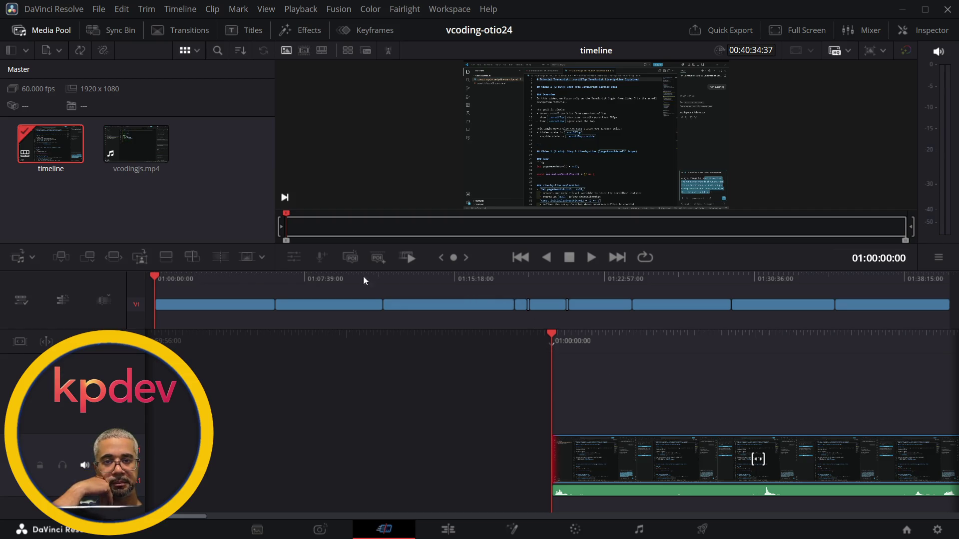
Play the re-imported timeline from about 01:05:49 through the 01:06:08 cut to check A1 audio
left_click(233, 280)
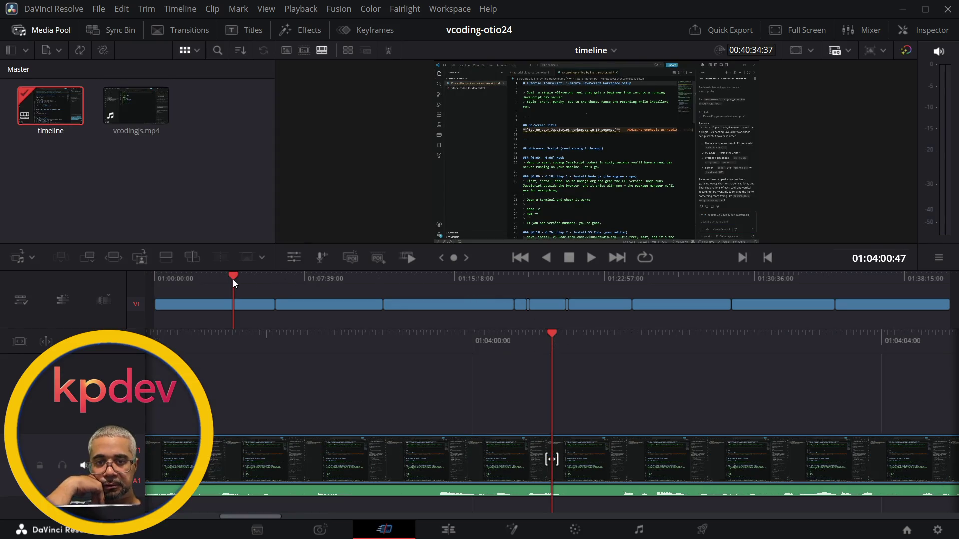
left_click(268, 280)
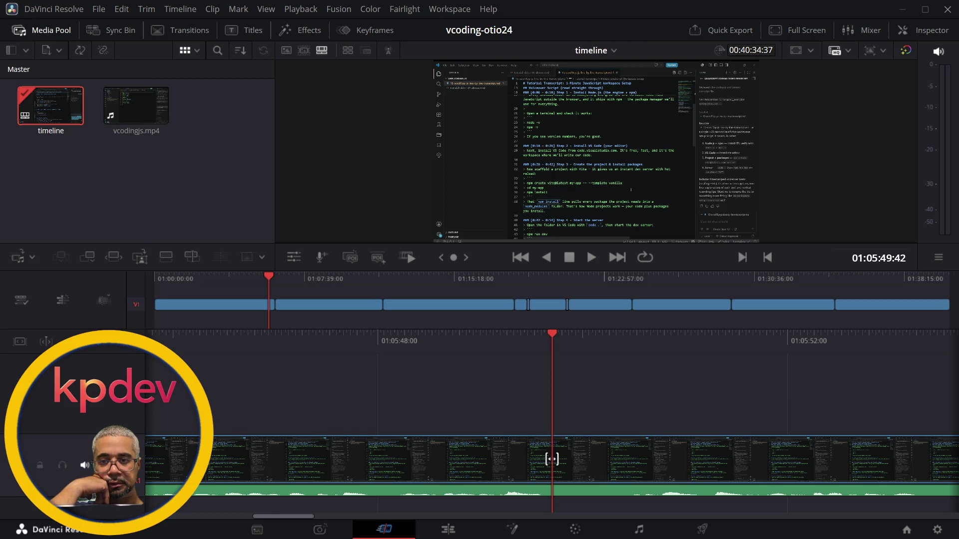
scroll(551, 459, "up", 2)
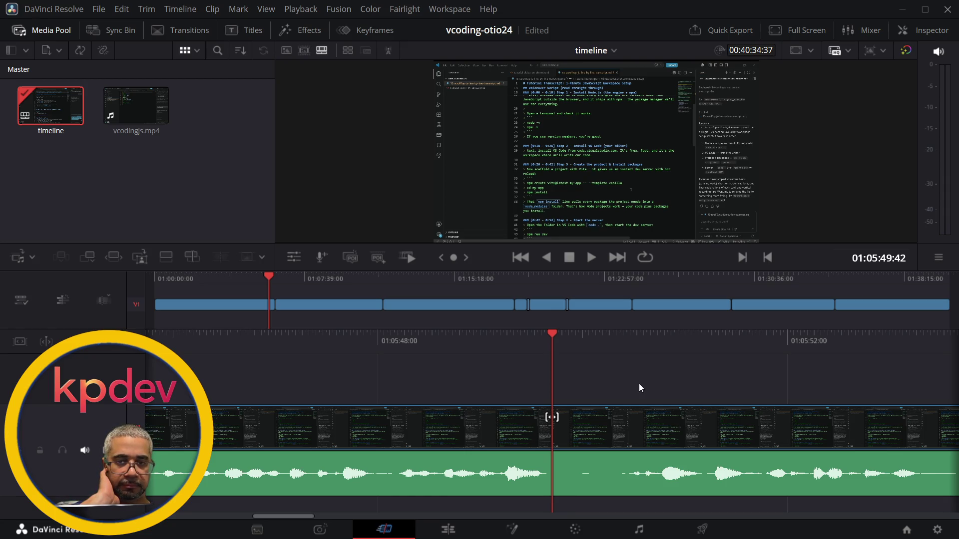
key("space")
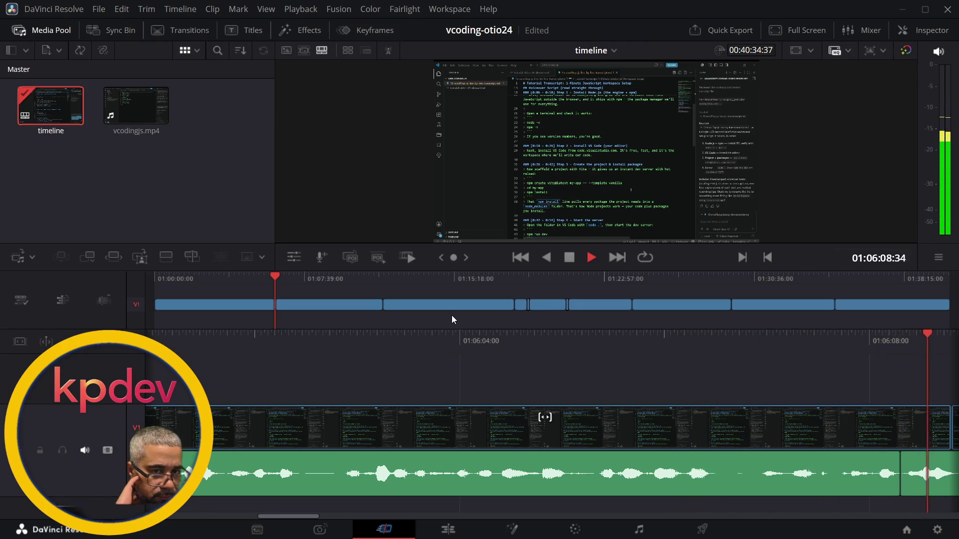
key("space")
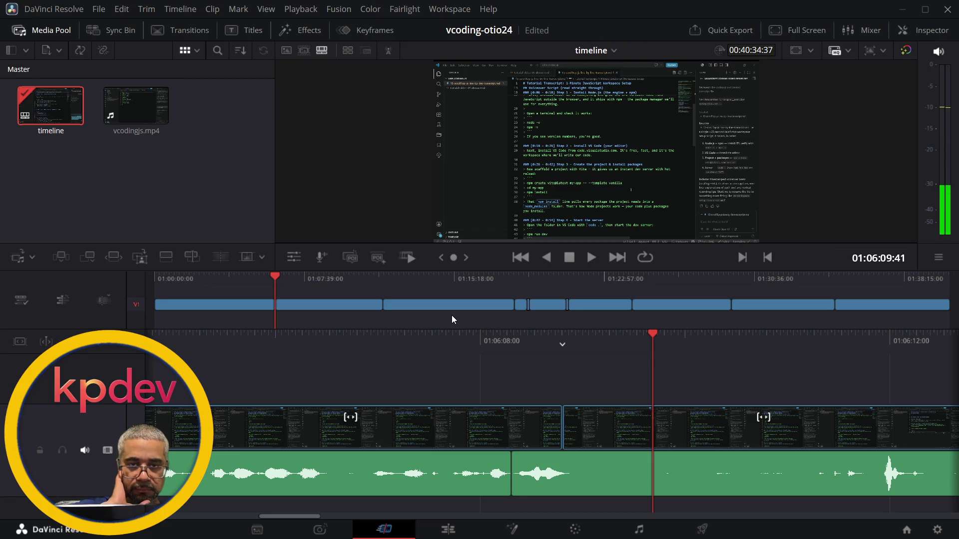
Shuttle backwards and forwards across the 01:06:08 cut with J and L
key("j")
key("space")
key("space")
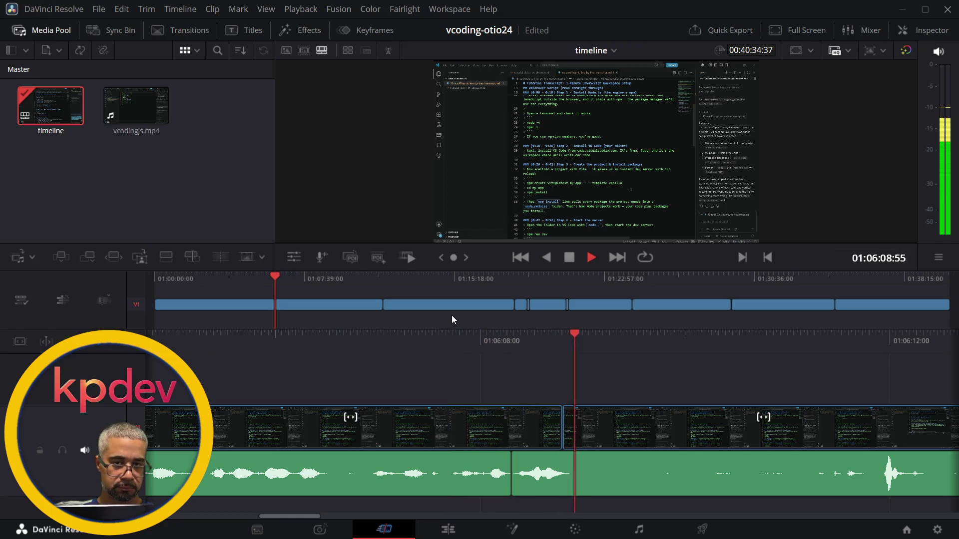
key("j")
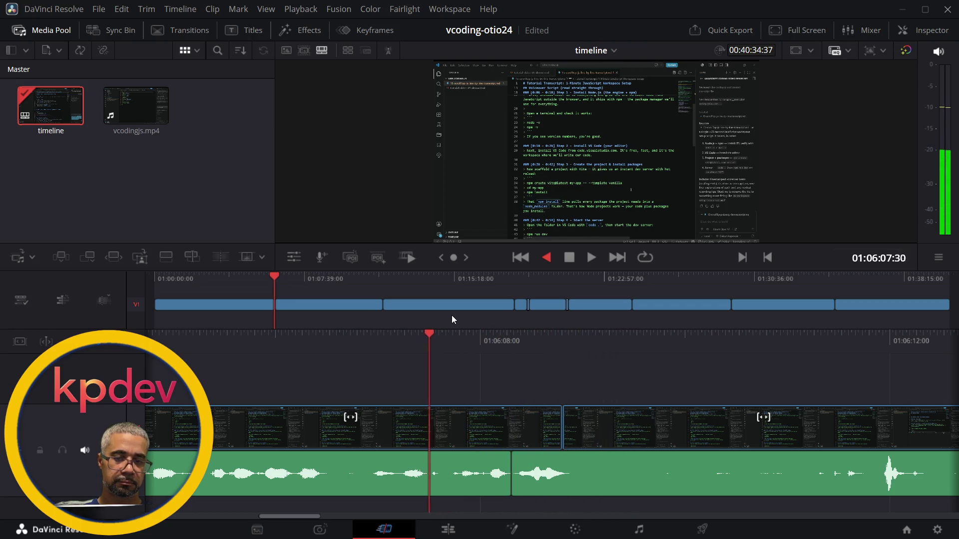
key("l")
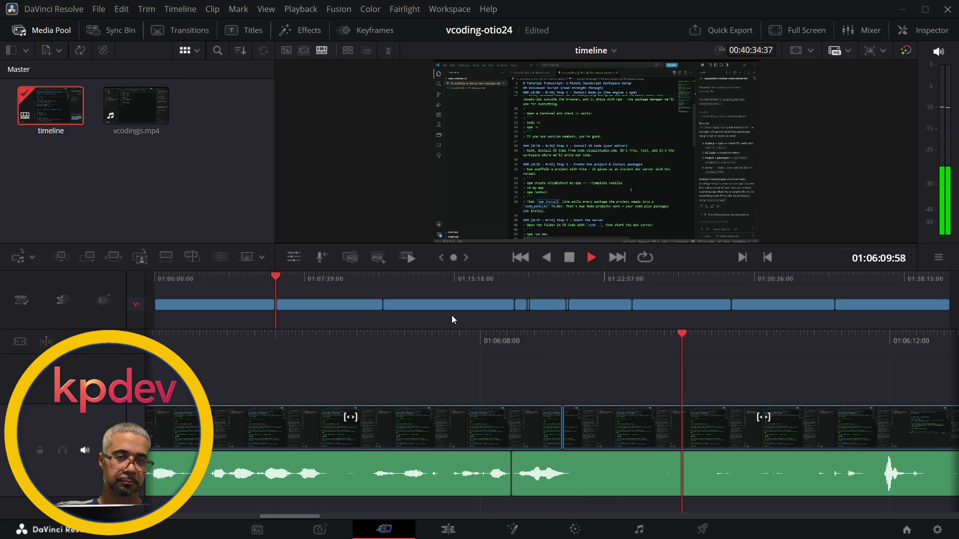
key("alt+Tab")
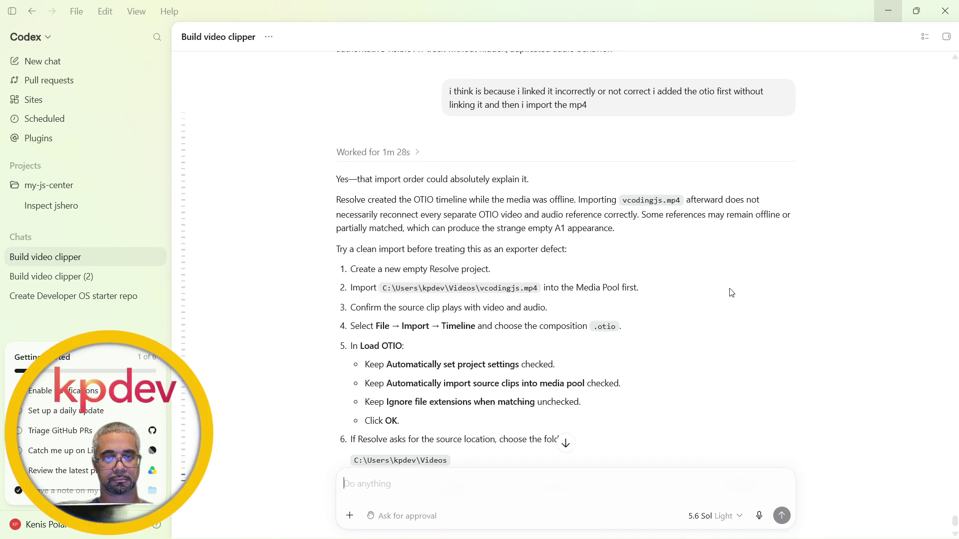
Read the end of the Codex reply, then select the V1 edit point near 01:06:08 in Resolve
scroll(516, 351, "down", 3)
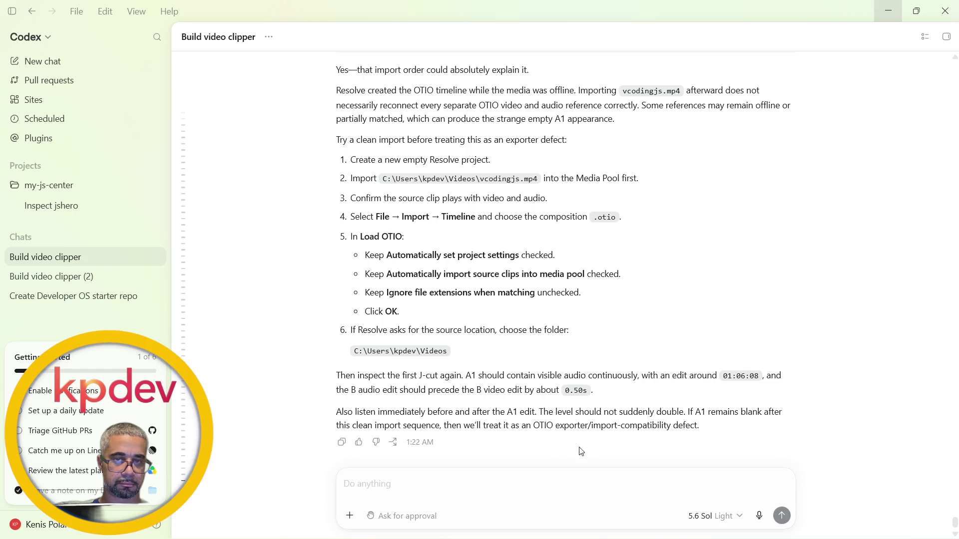
key("alt+Tab")
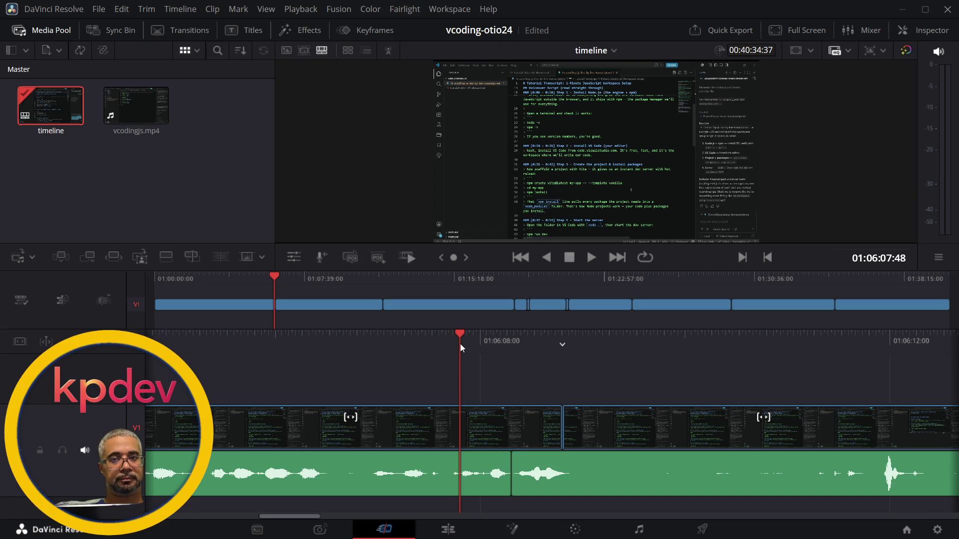
key("v")
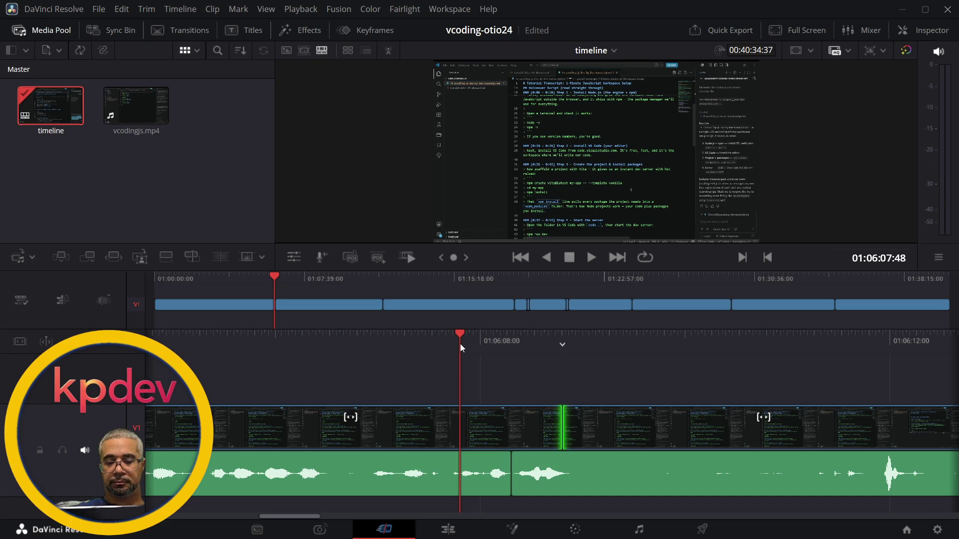
key("alt+Tab")
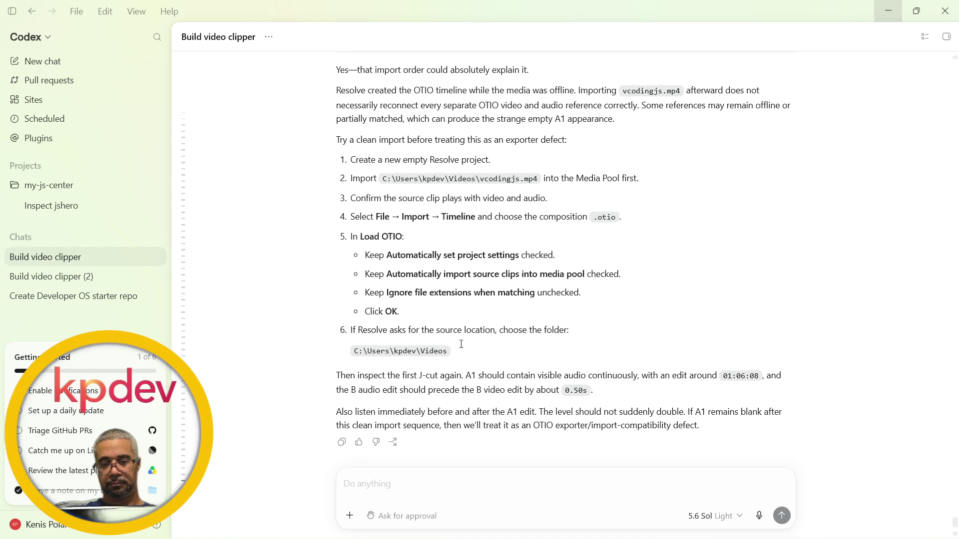
Send Codex the note 'looking for now' with a pasted timeline screenshot
type("looking for now")
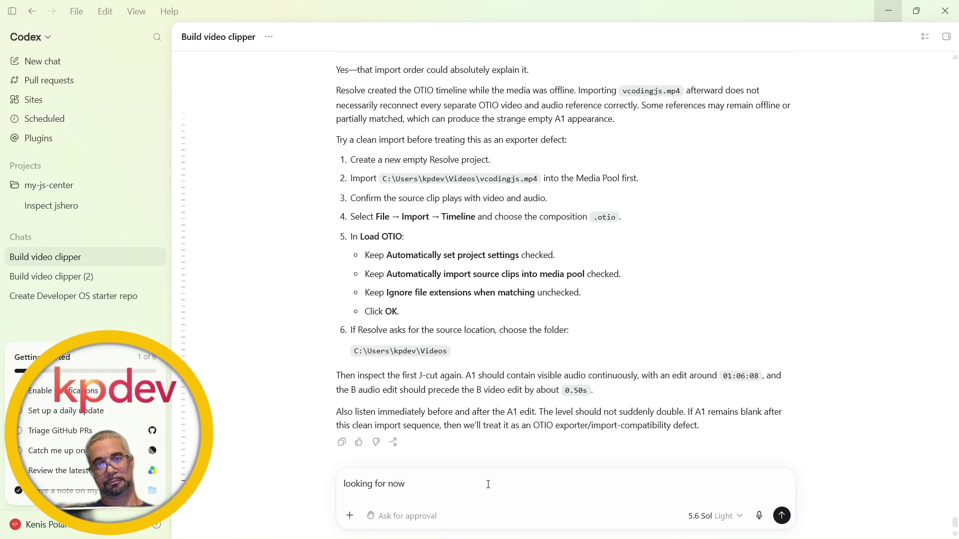
key("ctrl+v")
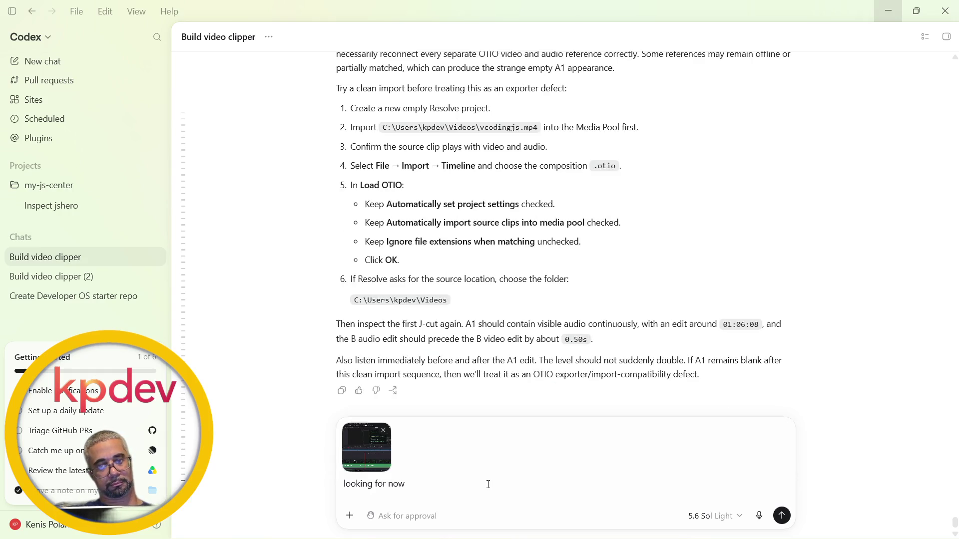
key("Return")
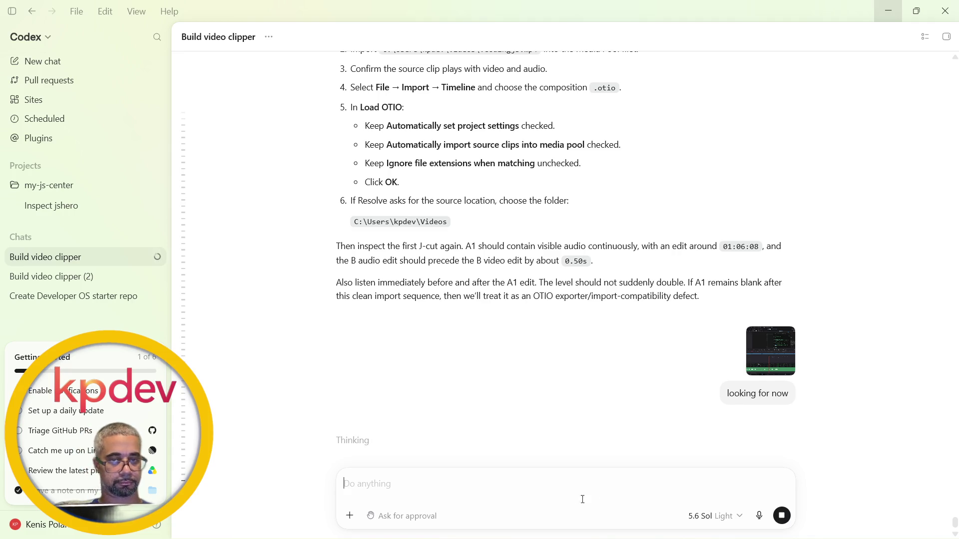
key("alt+Tab")
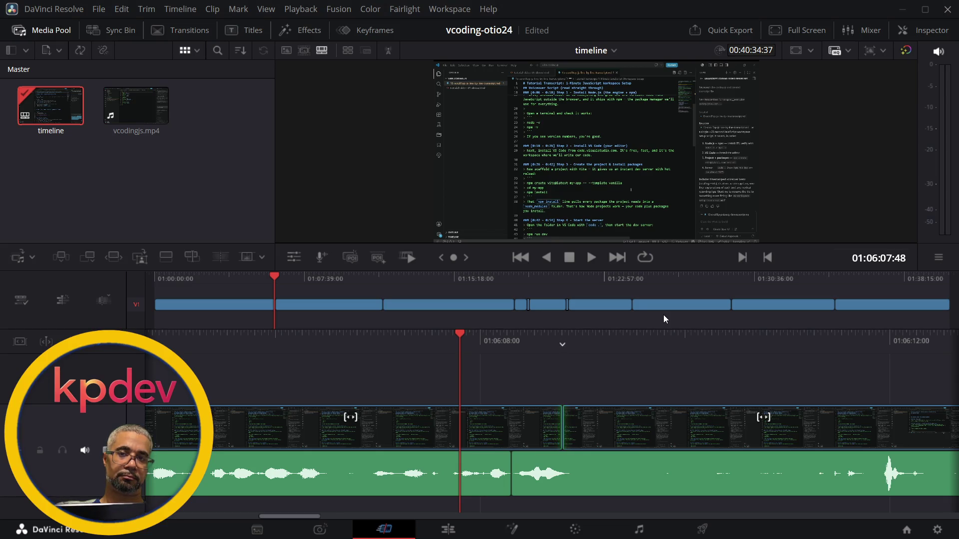
key("alt+Tab")
key("alt+Tab")
key("alt+Tab")
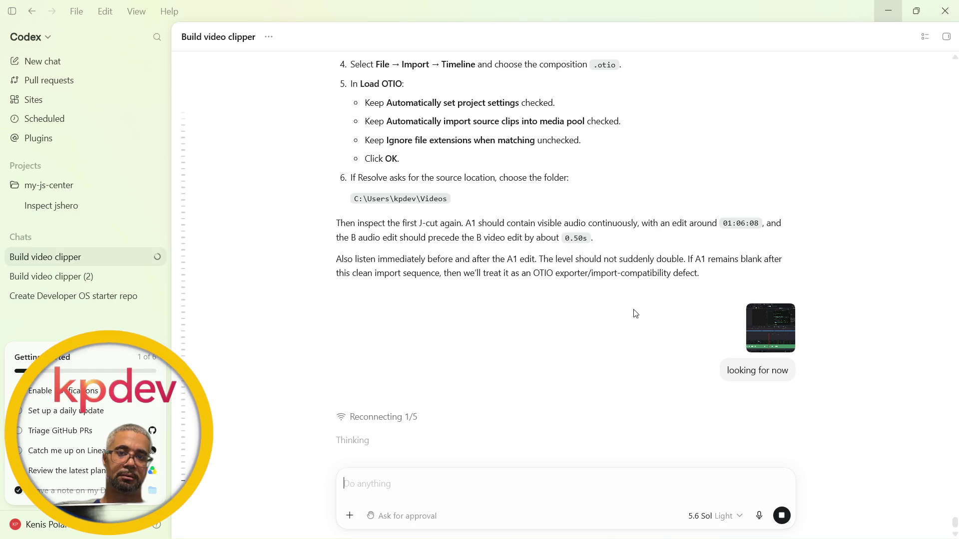
Scroll back through Codex's earlier replies, then return to the Resolve timeline
scroll(495, 191, "up", 15)
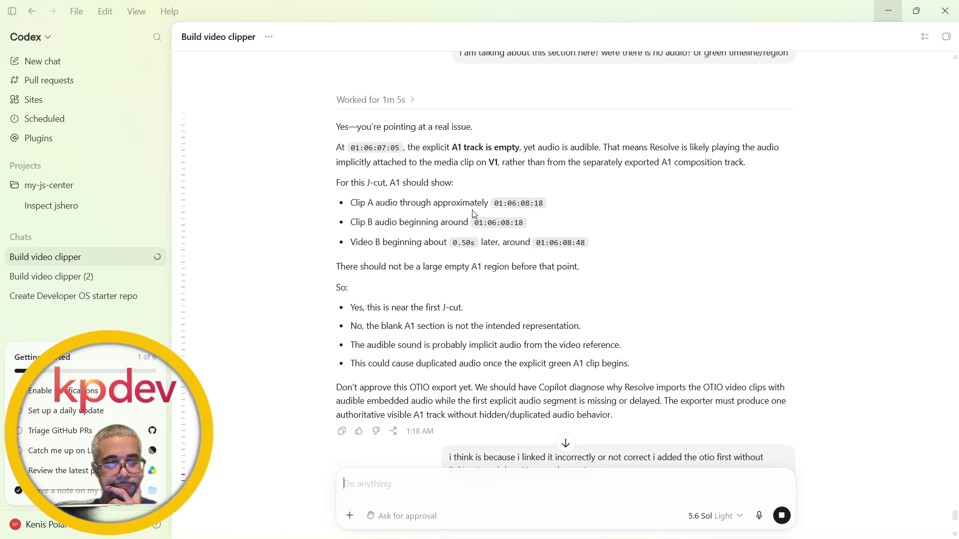
scroll(474, 213, "up", 2)
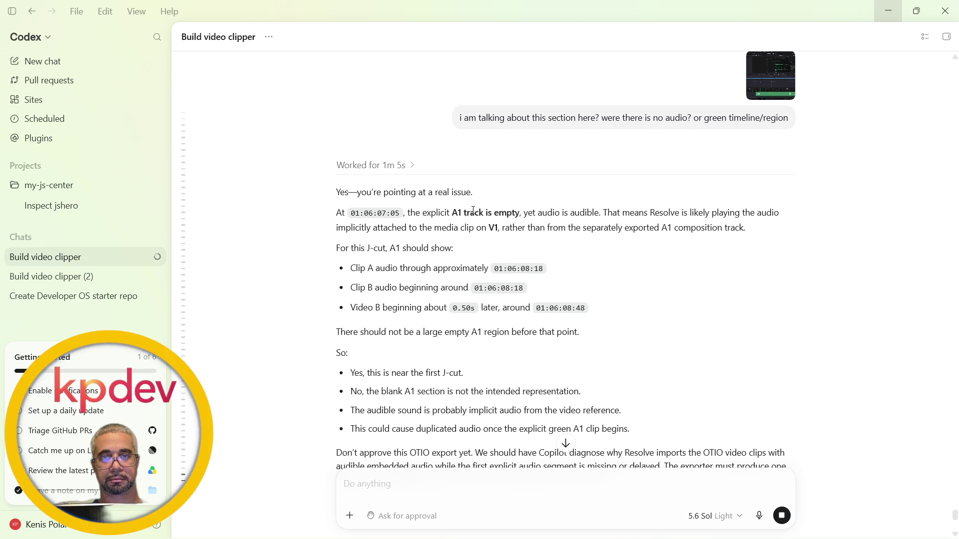
scroll(473, 212, "up", 5)
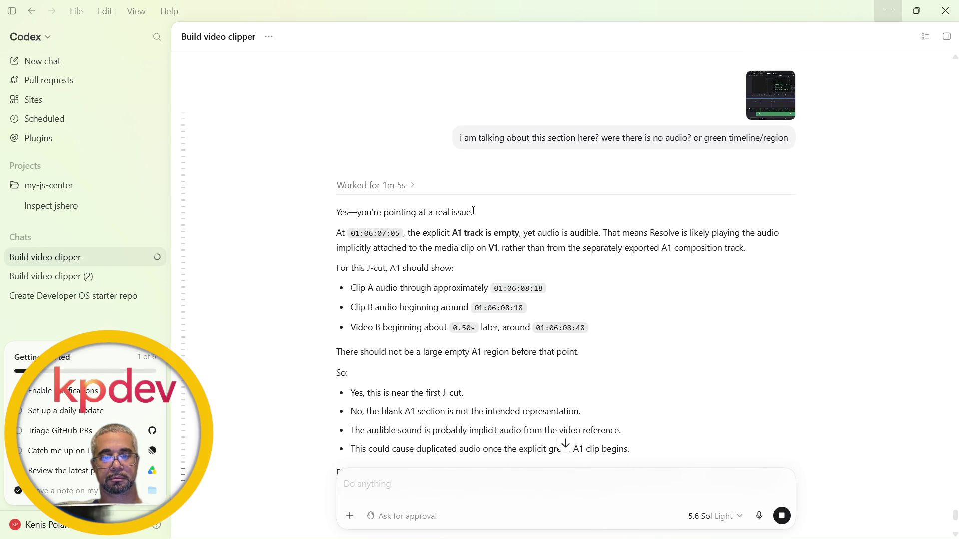
scroll(474, 214, "up", 15)
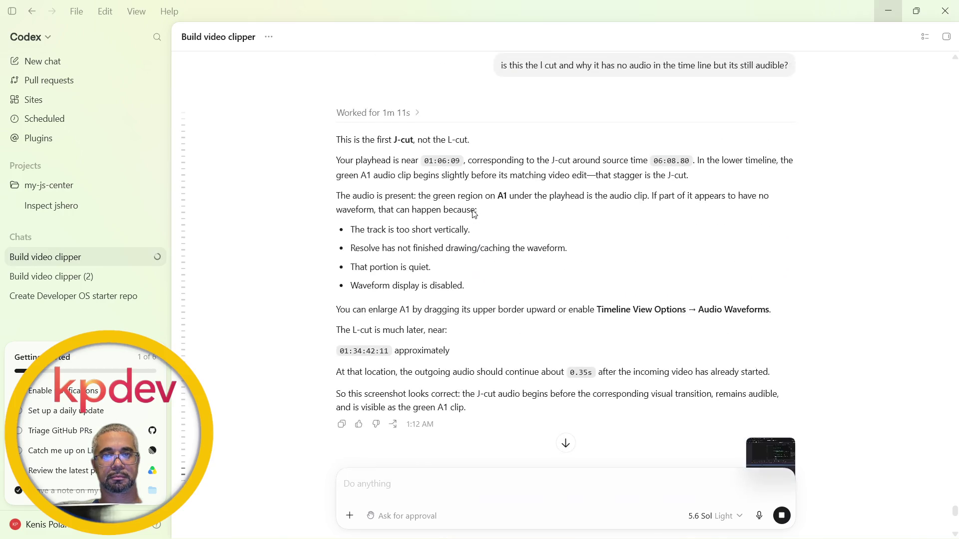
scroll(474, 214, "up", 12)
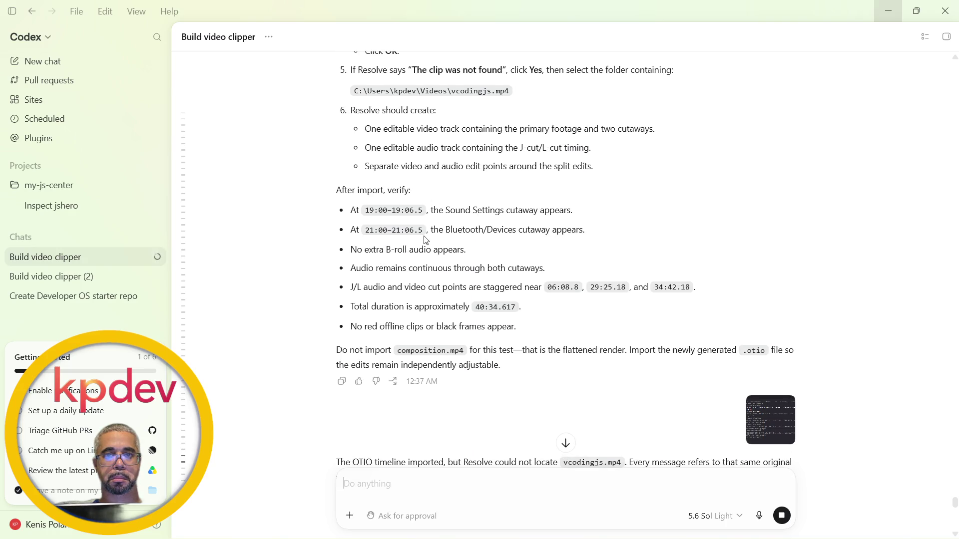
scroll(433, 235, "up", 3)
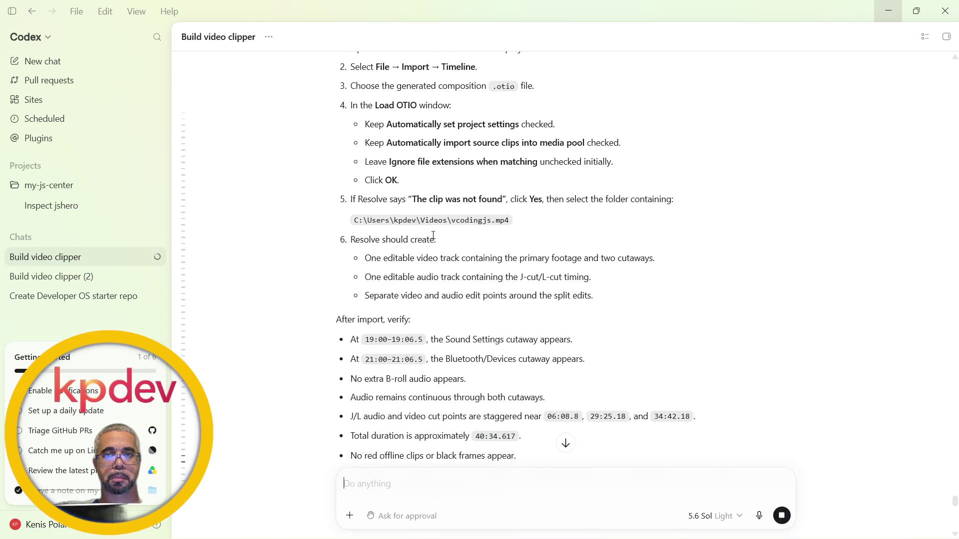
scroll(433, 235, "down", 1)
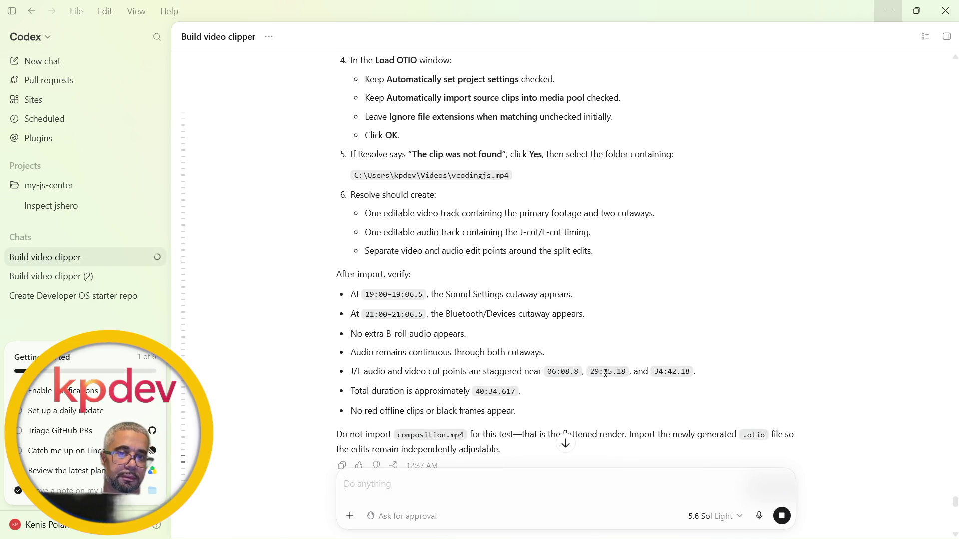
key("alt+Tab")
Play the timeline from 01:28:59, fast-forwarding and stopping around 01:29:14
key("v")
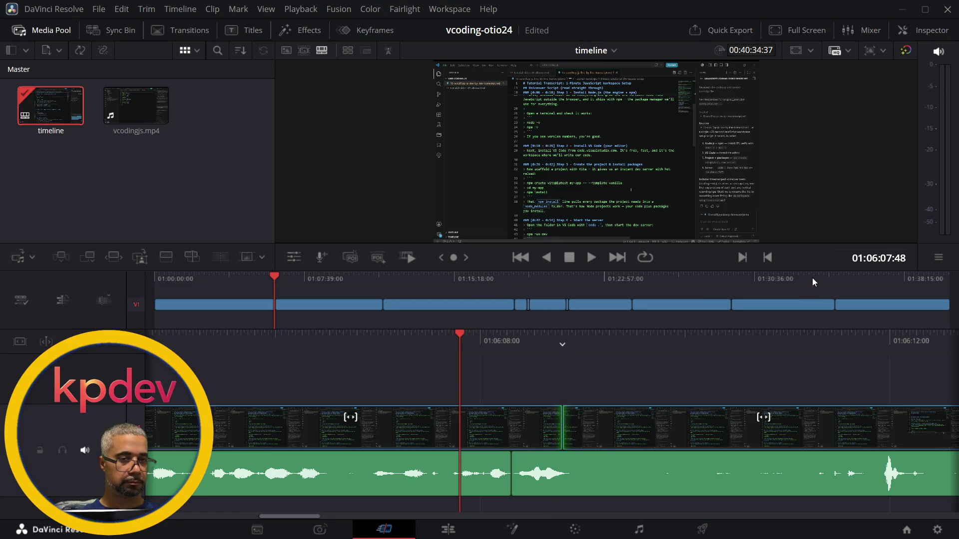
left_click(812, 277)
left_click(742, 282)
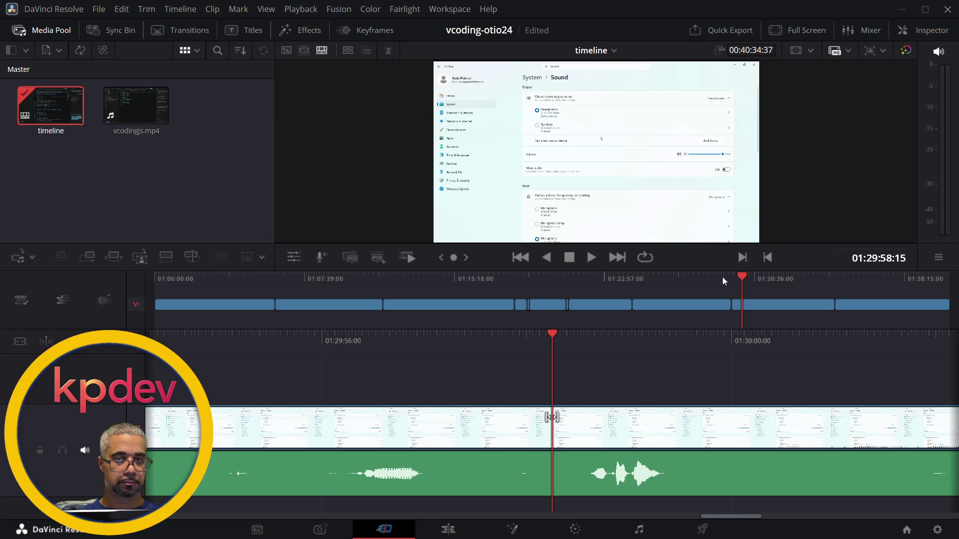
left_click(723, 280)
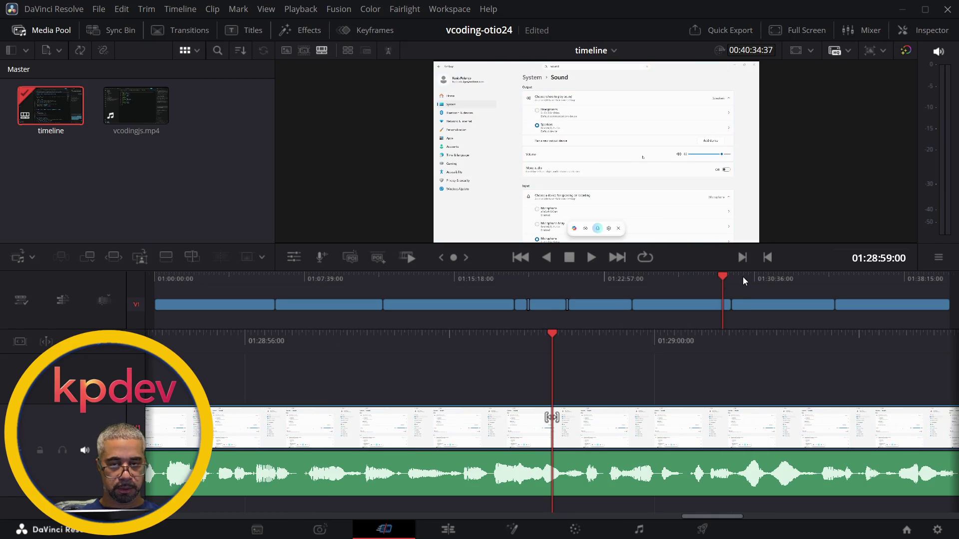
key("space")
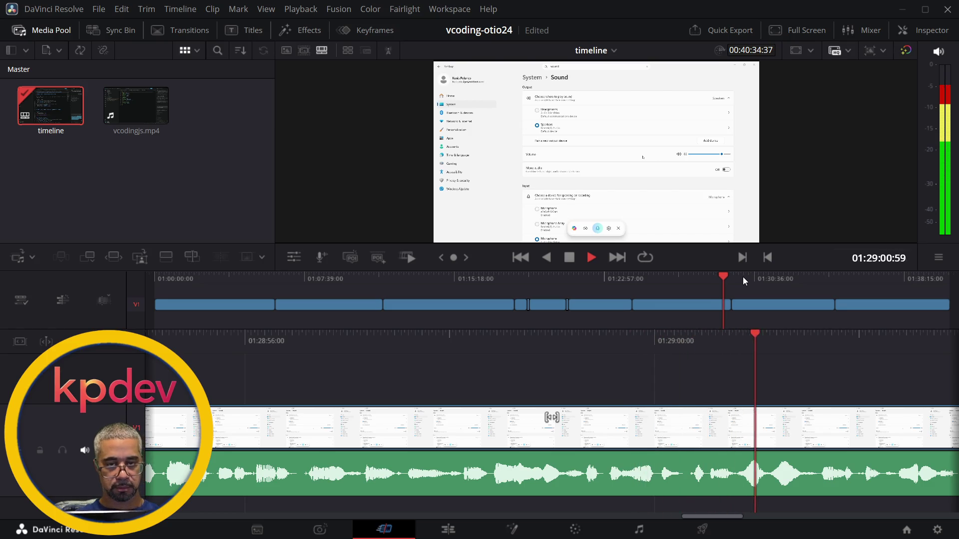
key("l")
key("l")
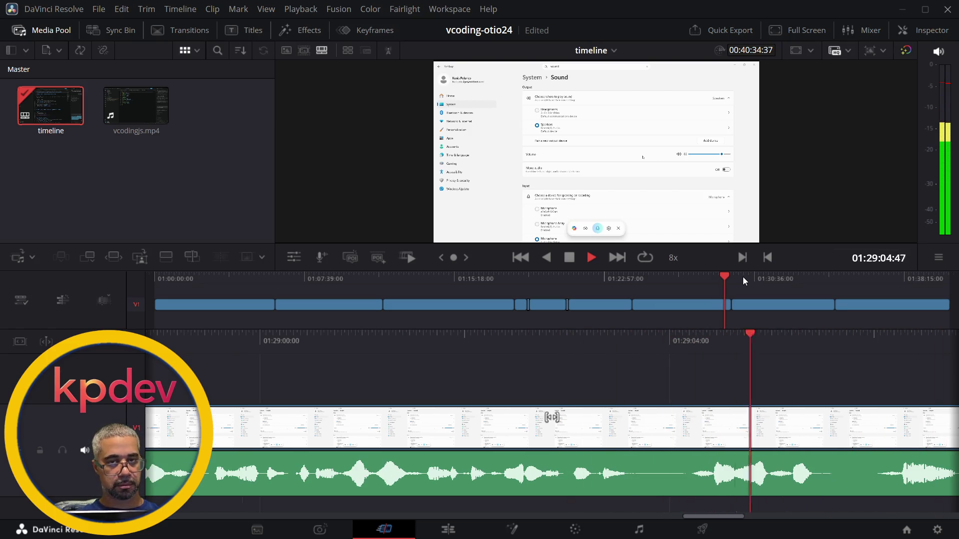
key("k")
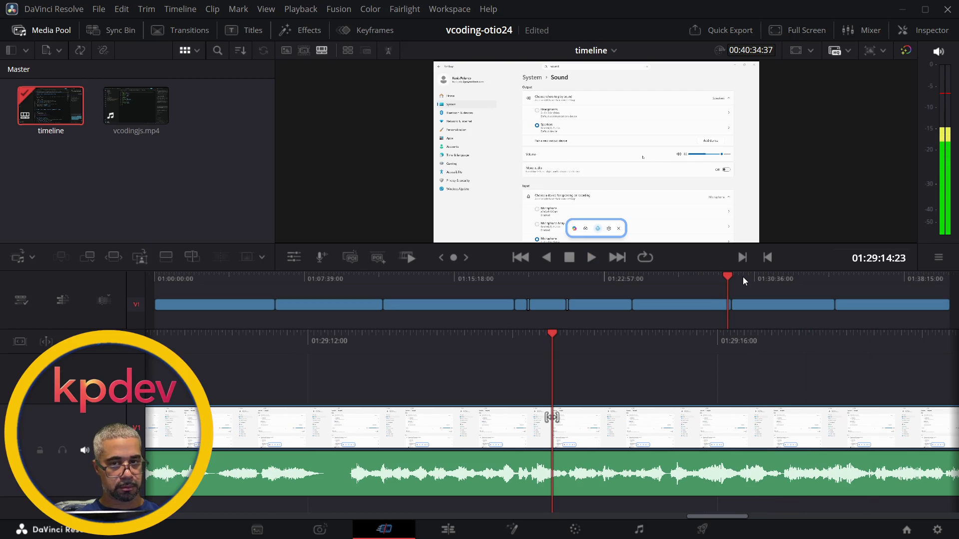
Play up to the split edit near 01:29:24, select its V1 edit point and replay across it
key("space")
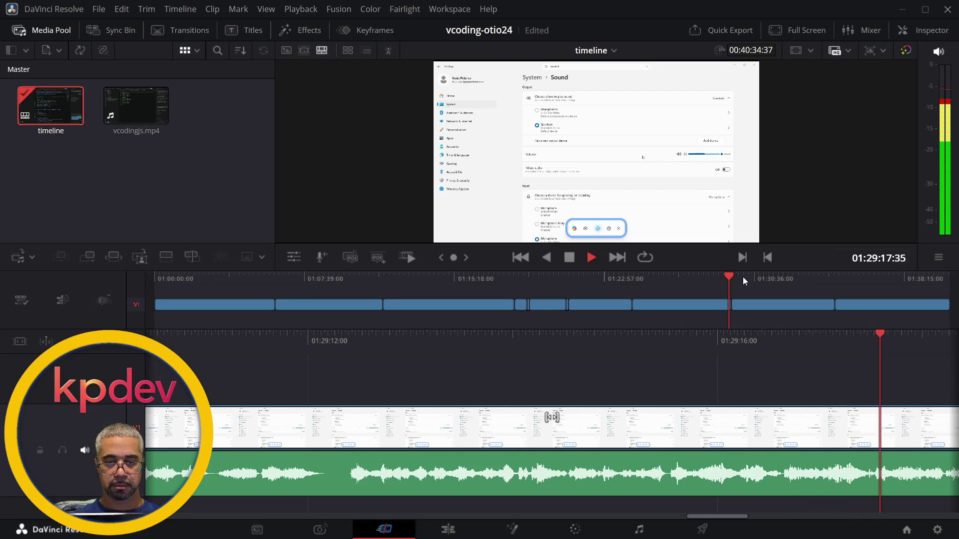
key("XF86AudioLowerVolume")
key("XF86AudioLowerVolume")
key("XF86AudioLowerVolume")
key("XF86AudioLowerVolume")
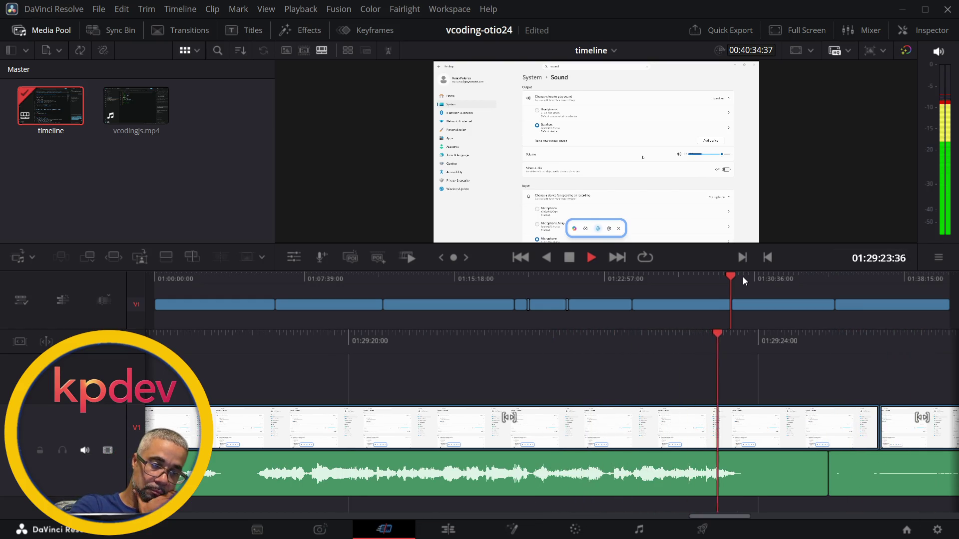
key("space")
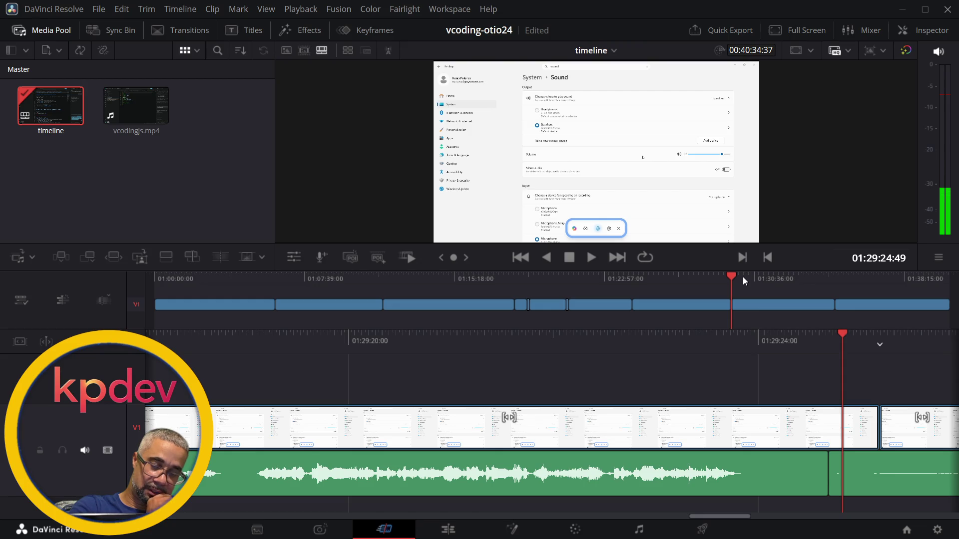
key("v")
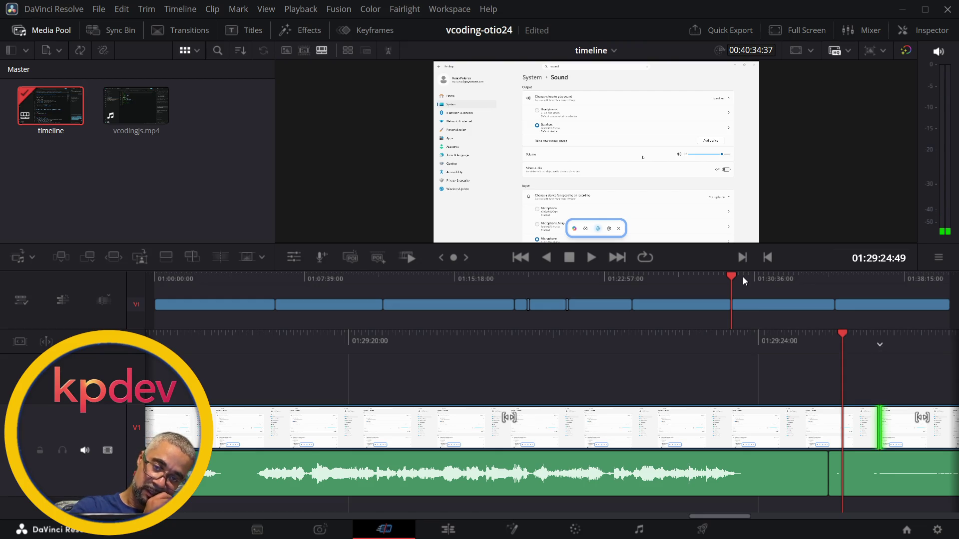
key("space")
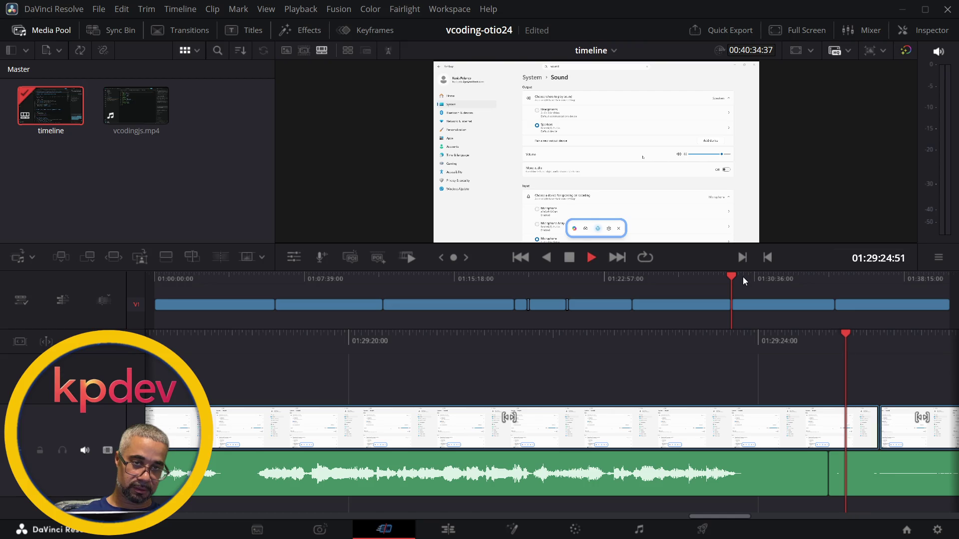
key("alt+Tab")
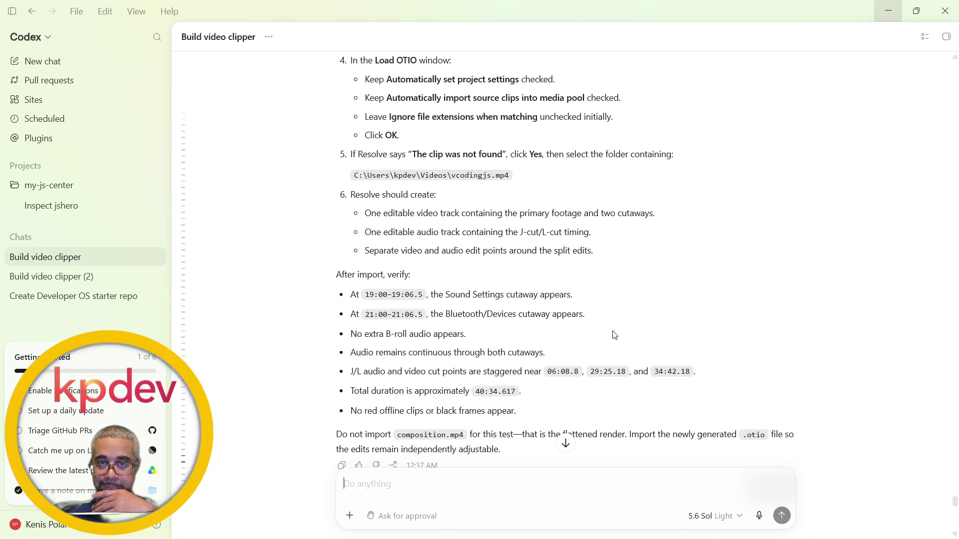
key("alt+Tab")
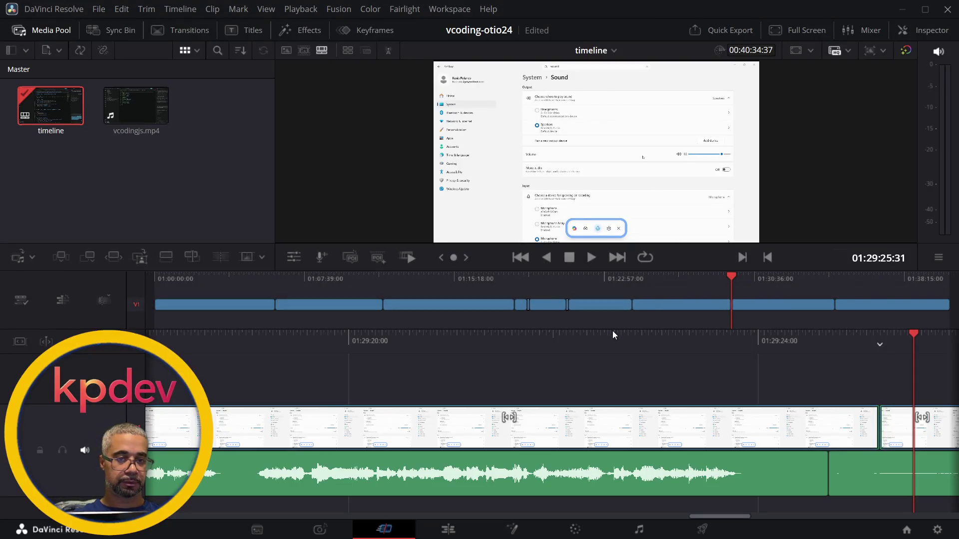
Put the playhead at 01:34:14 and play forward and backward at varying speeds with J/K/L
left_click(886, 280)
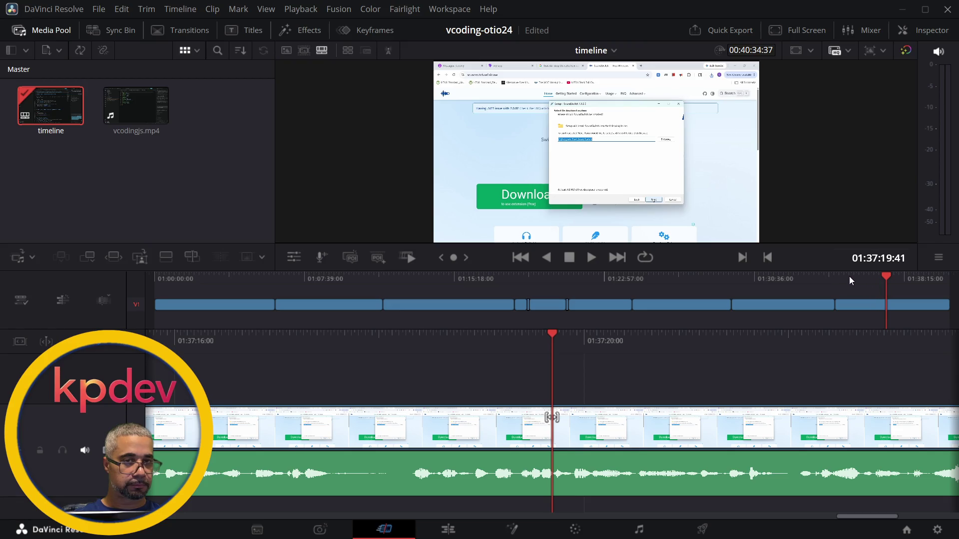
left_click(826, 277)
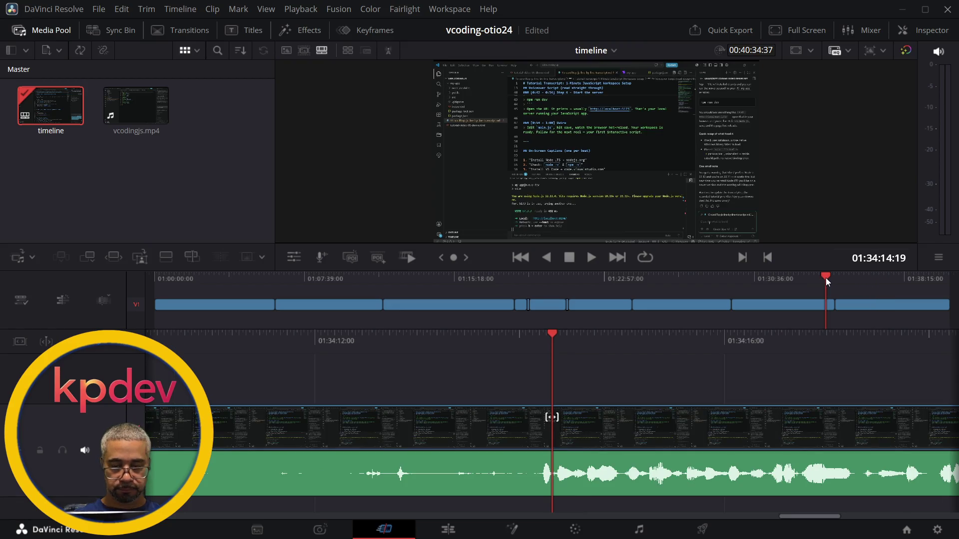
key("space")
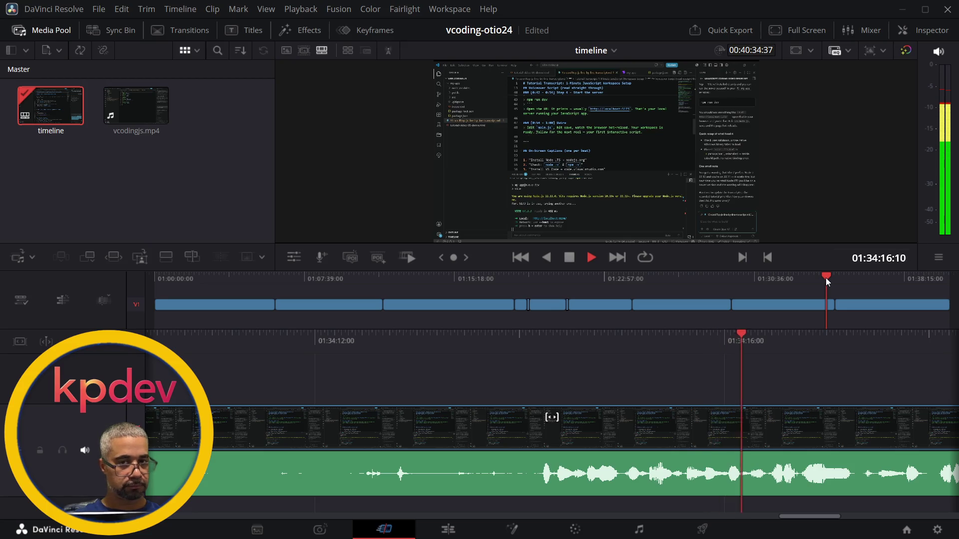
key("j")
key("k")
key("l")
key("l")
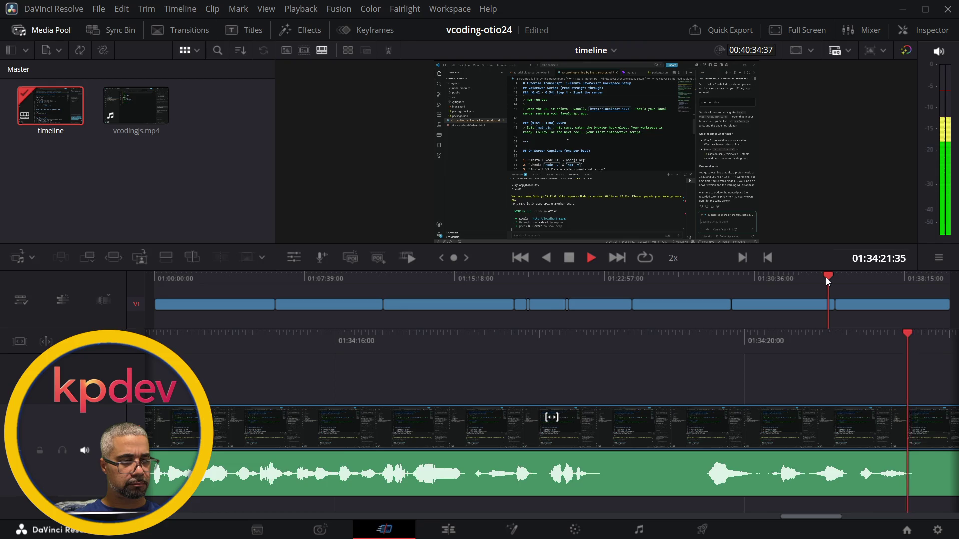
key("k")
key("l")
key("l")
key("l")
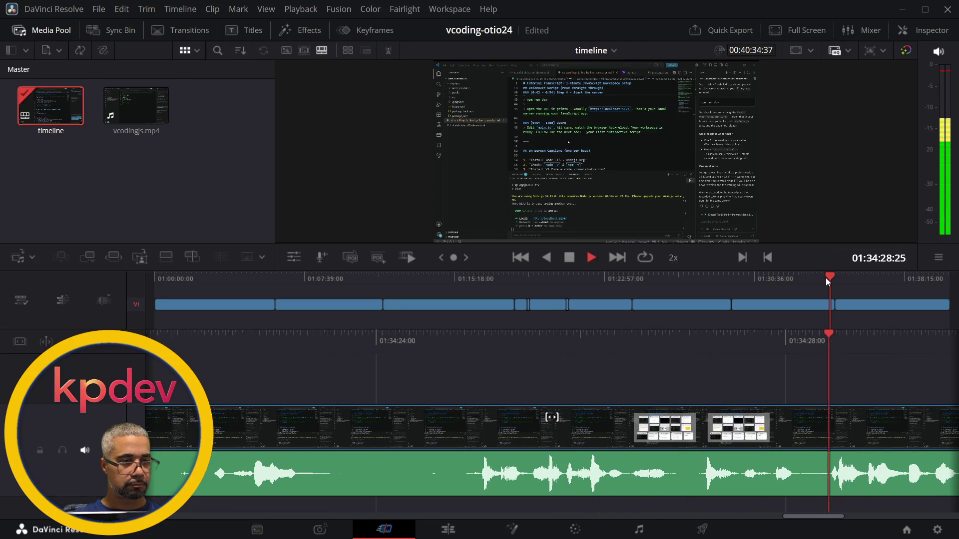
key("j")
key("j")
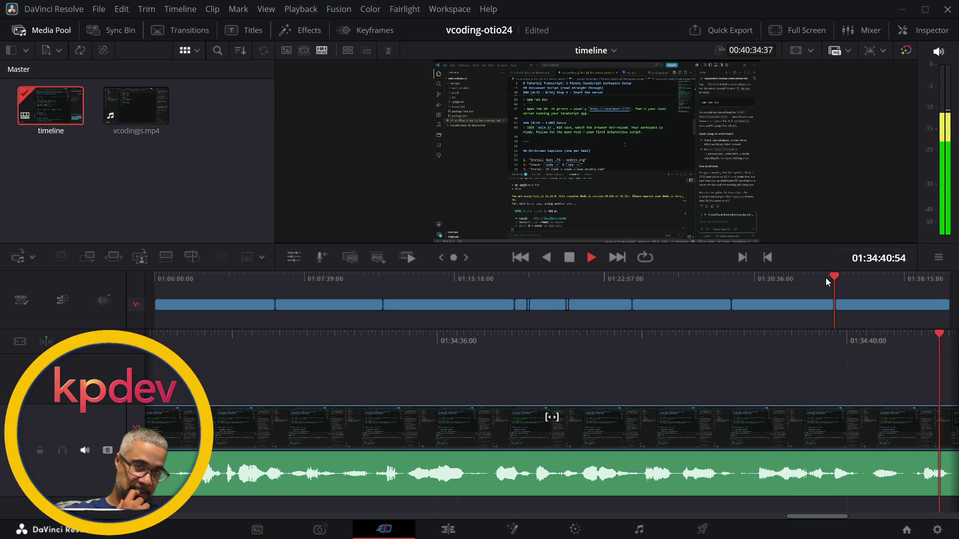
Stop just past the 01:34:42 cut, select the V1 edit point, raise volume, and play back toward it
key("space")
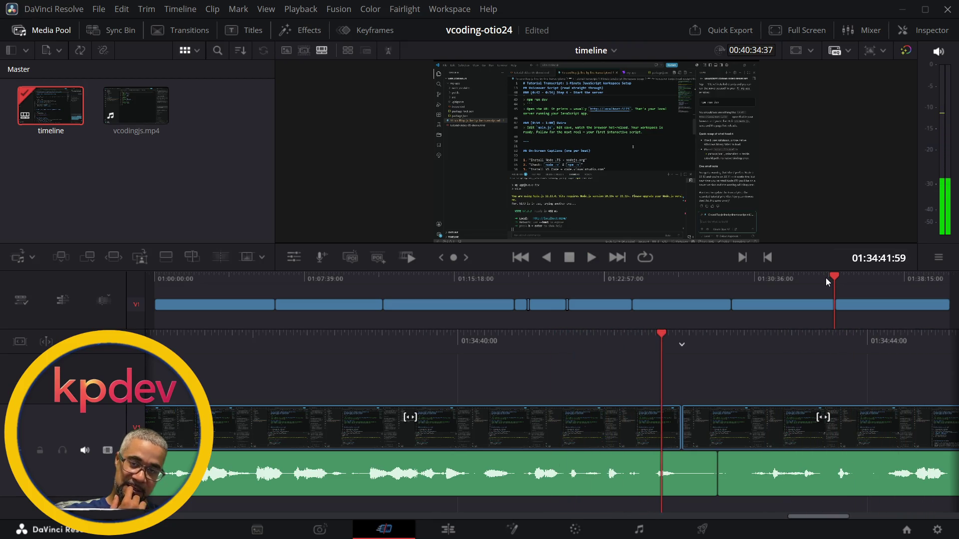
key("space")
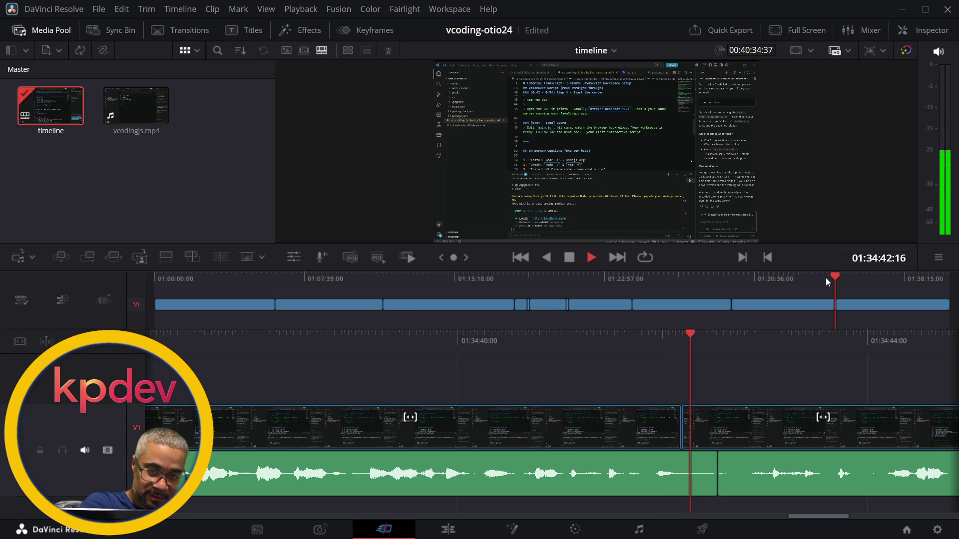
key("space")
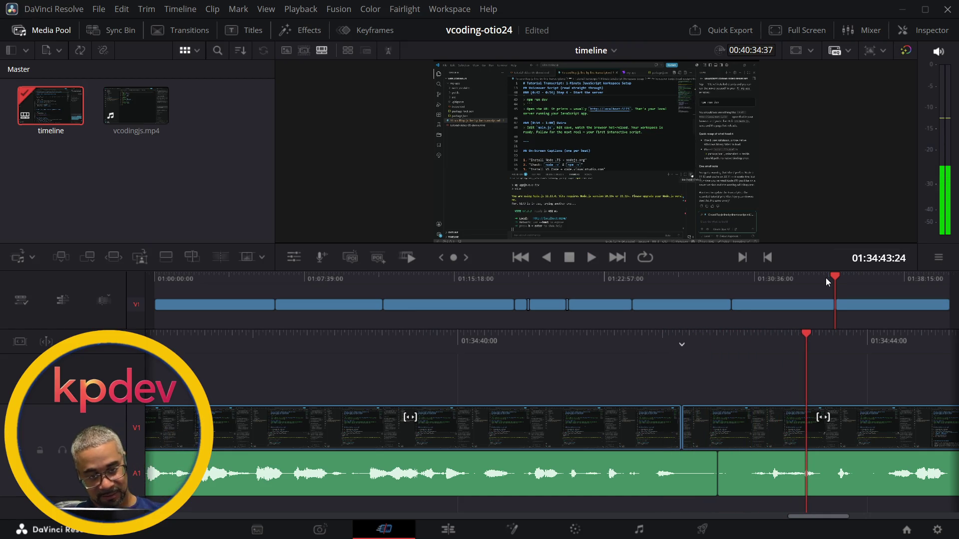
key("v")
key("XF86AudioLowerVolume")
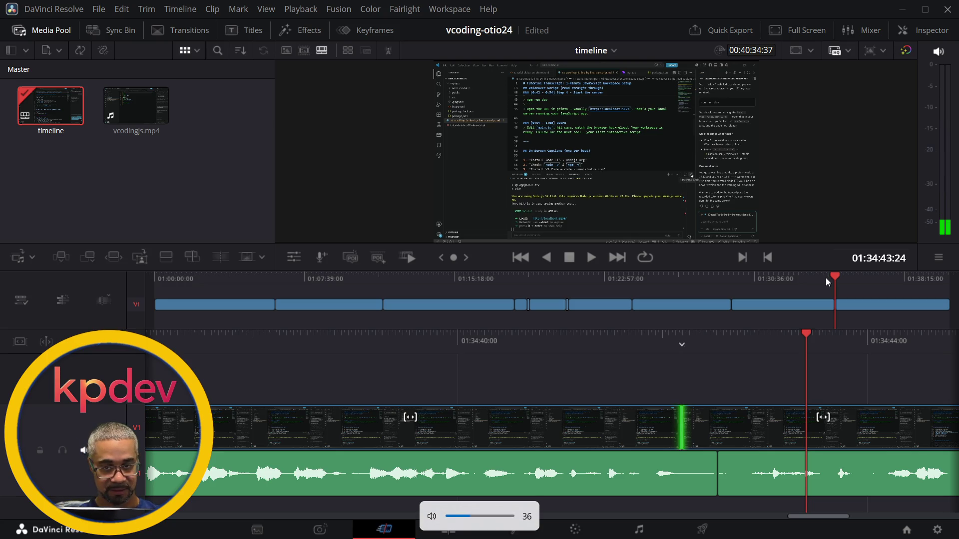
key("XF86AudioRaiseVolume")
key("XF86AudioRaiseVolume")
key("XF86AudioRaiseVolume")
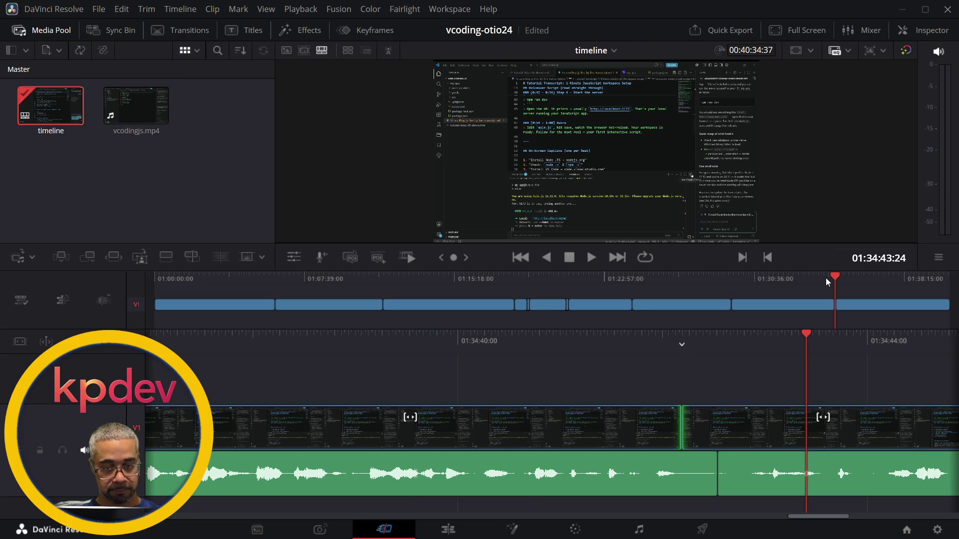
key("j")
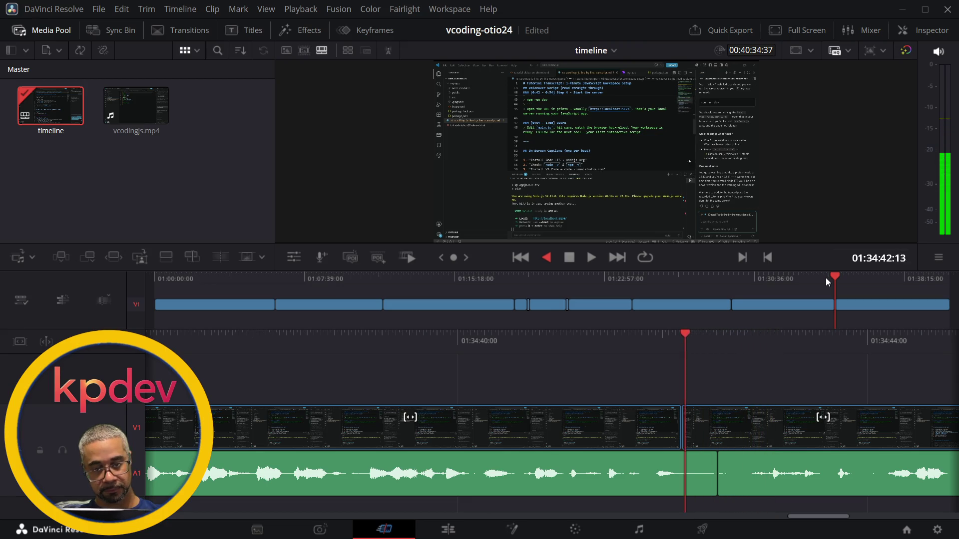
key("k")
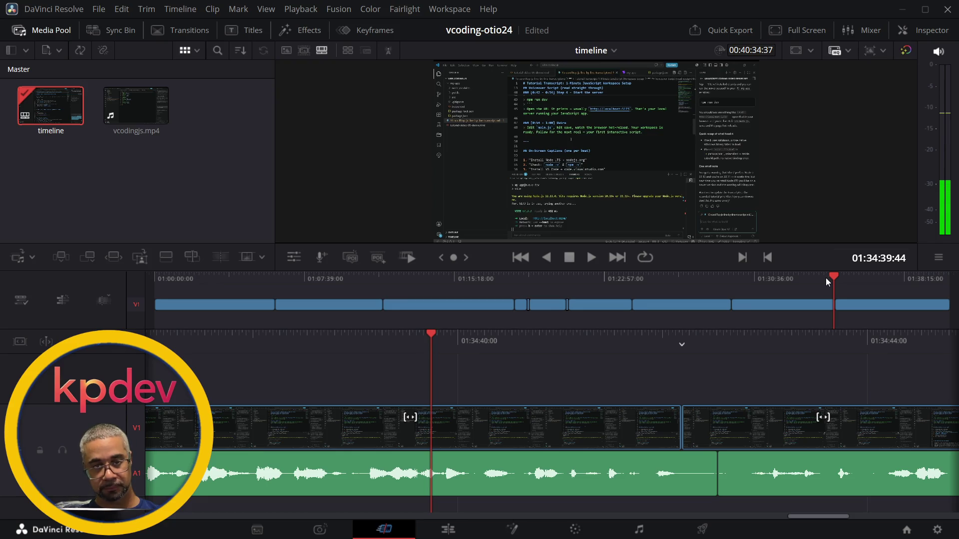
key("l")
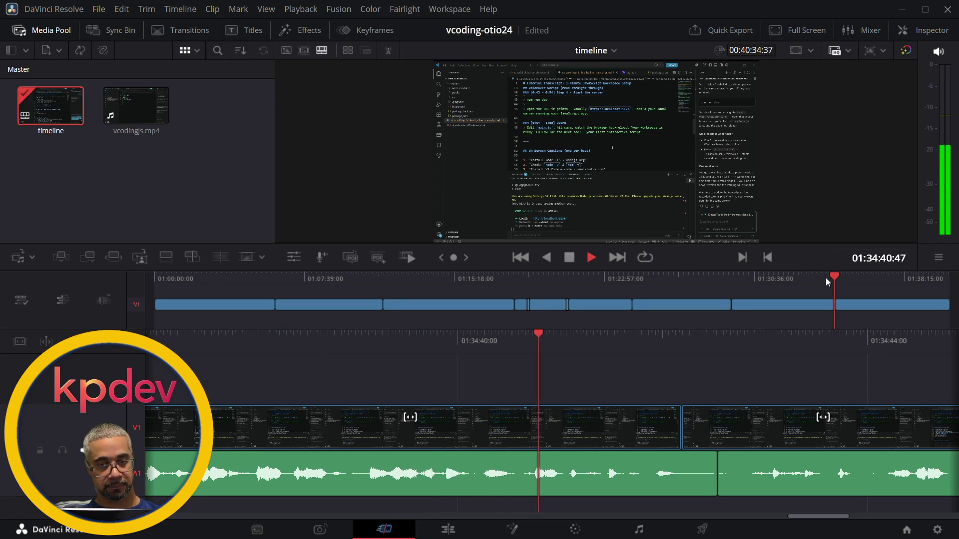
key("k")
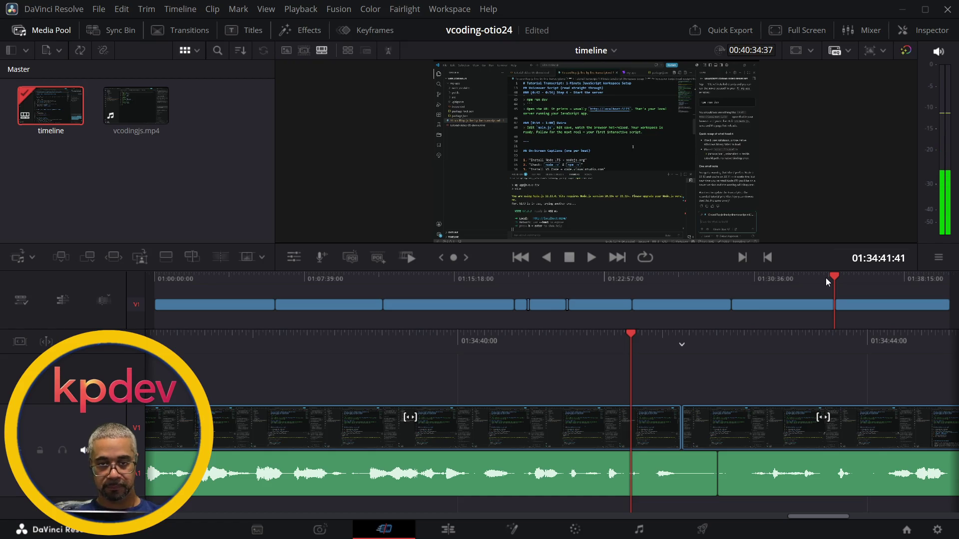
key("XF86AudioRaiseVolume")
key("v")
key("XF86AudioRaiseVolume")
key("XF86AudioRaiseVolume")
key("XF86AudioRaiseVolume")
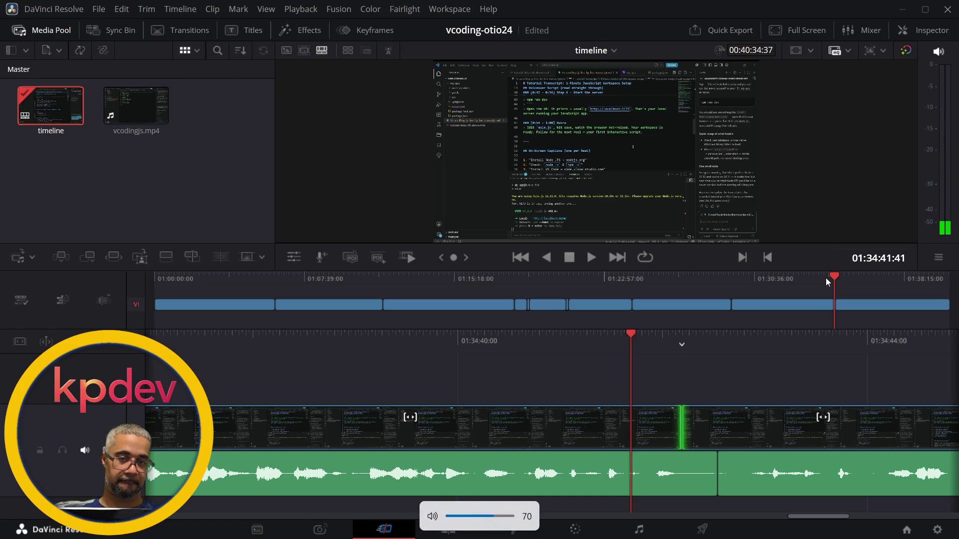
key("l")
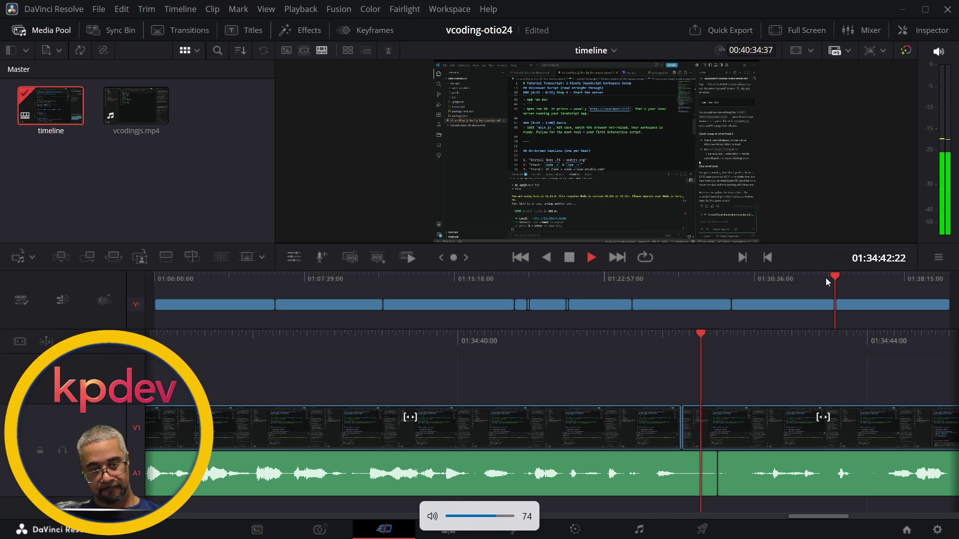
key("j")
key("j")
key("l")
key("j")
key("j")
key("j")
key("k")
key("l")
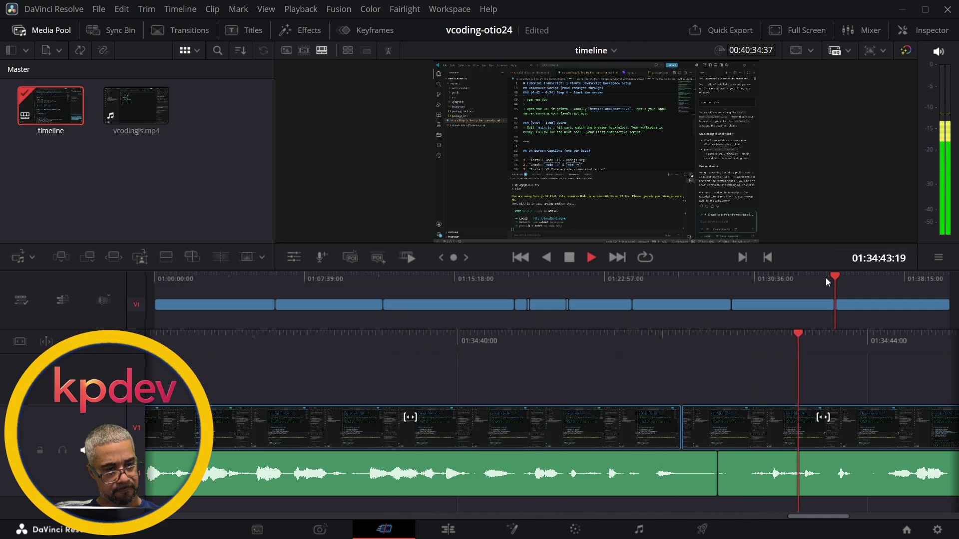
key("space")
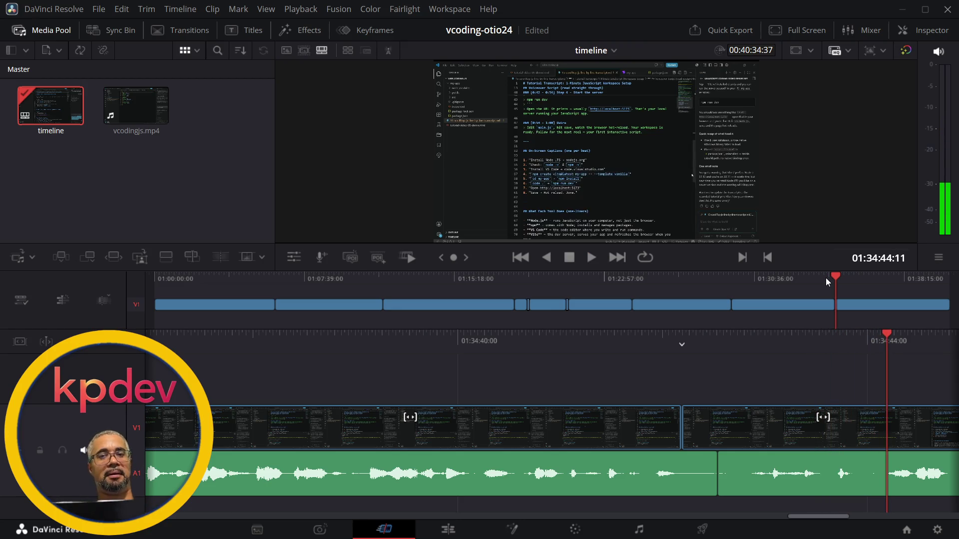
key("v")
key("Escape")
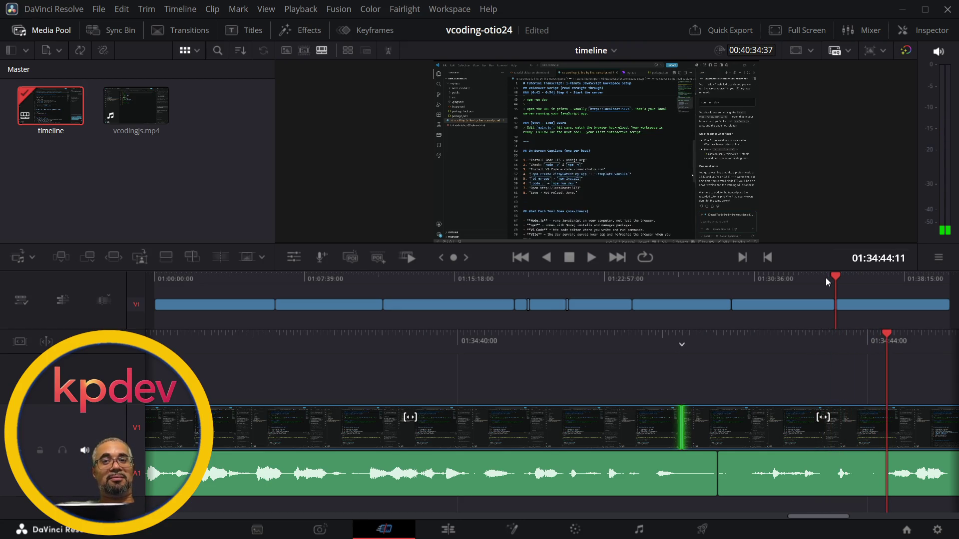
key("v")
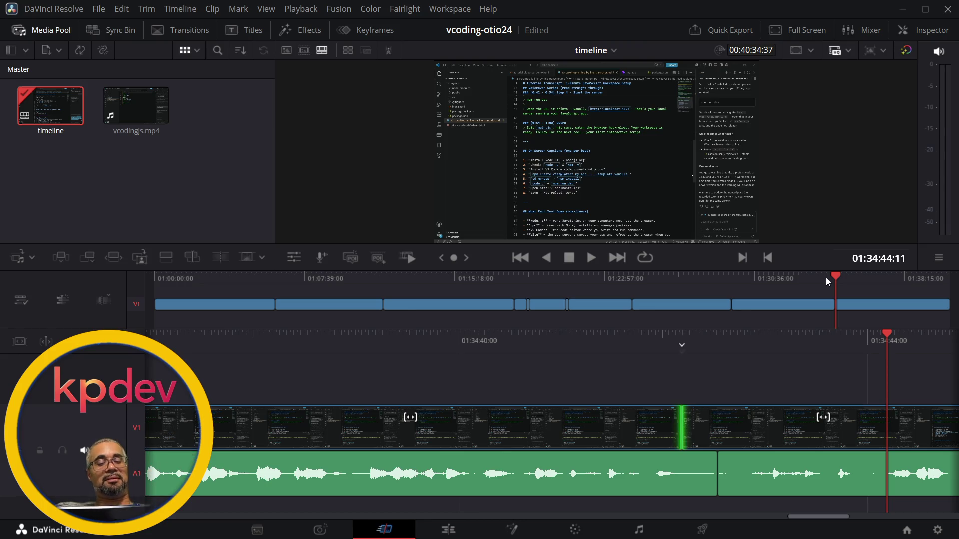
left_click(682, 428)
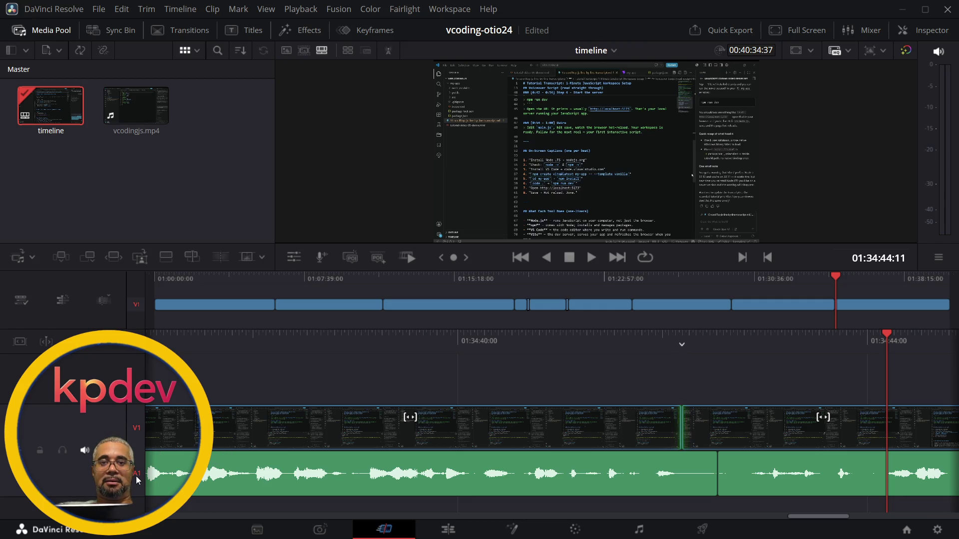
key("v")
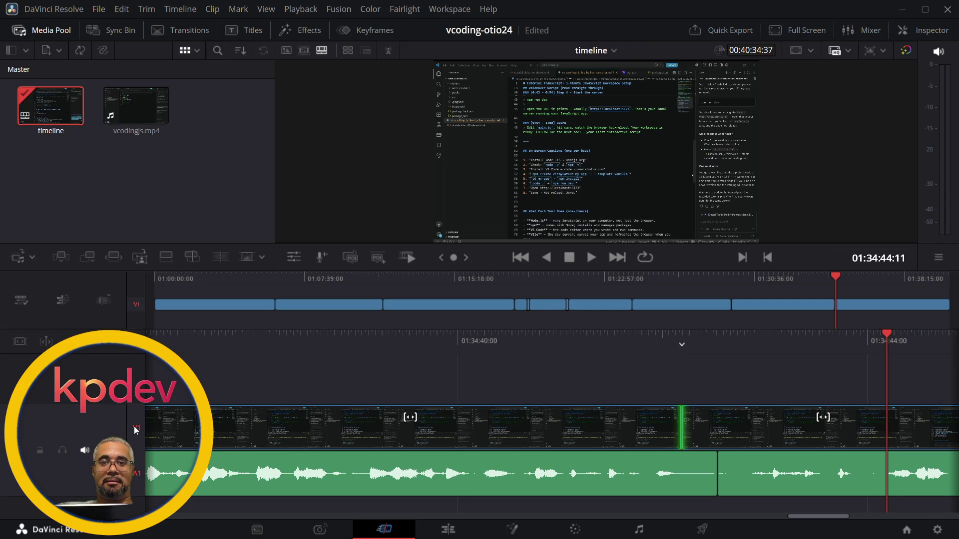
key("v")
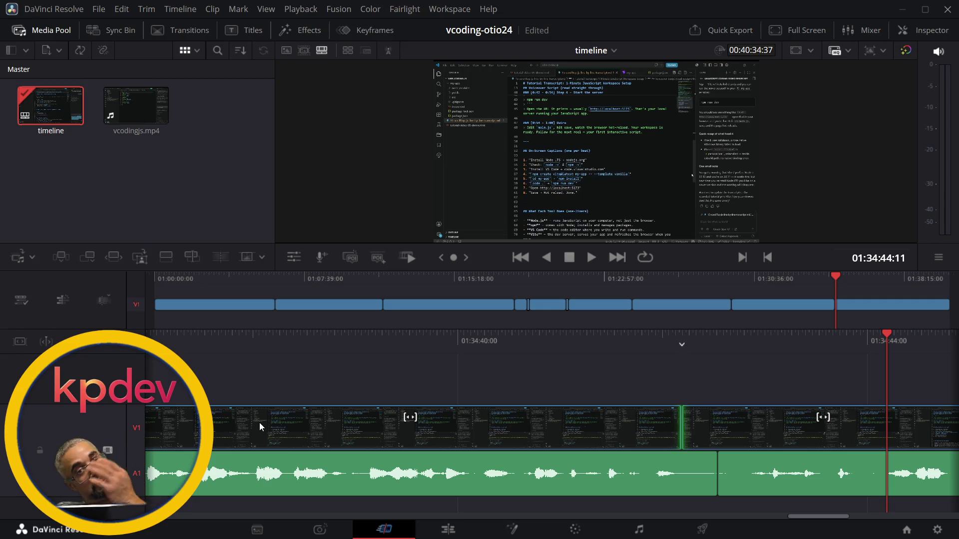
Bring Codex forward and scroll to the reply confirming continuous A1 and audio leading video by 0.50s
key("alt+Tab")
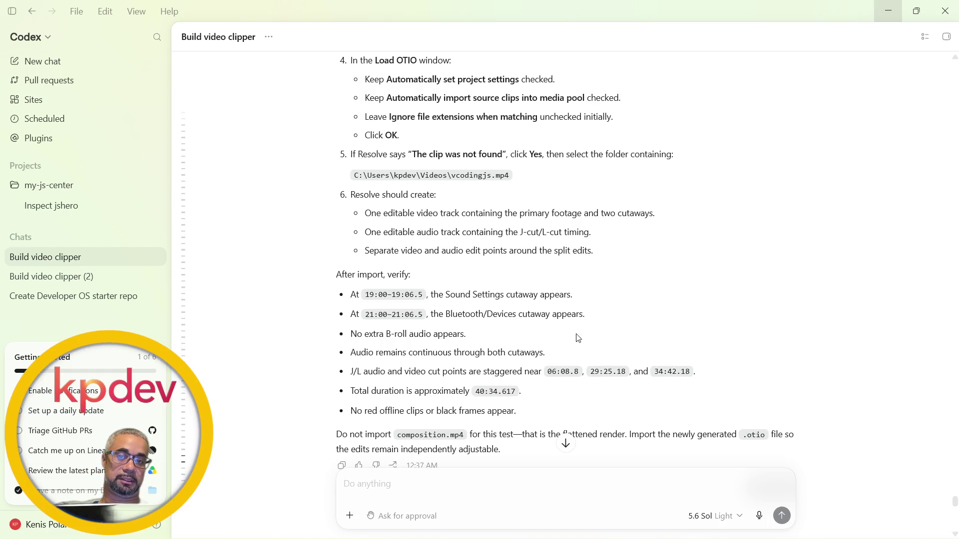
scroll(550, 372, "down", 15)
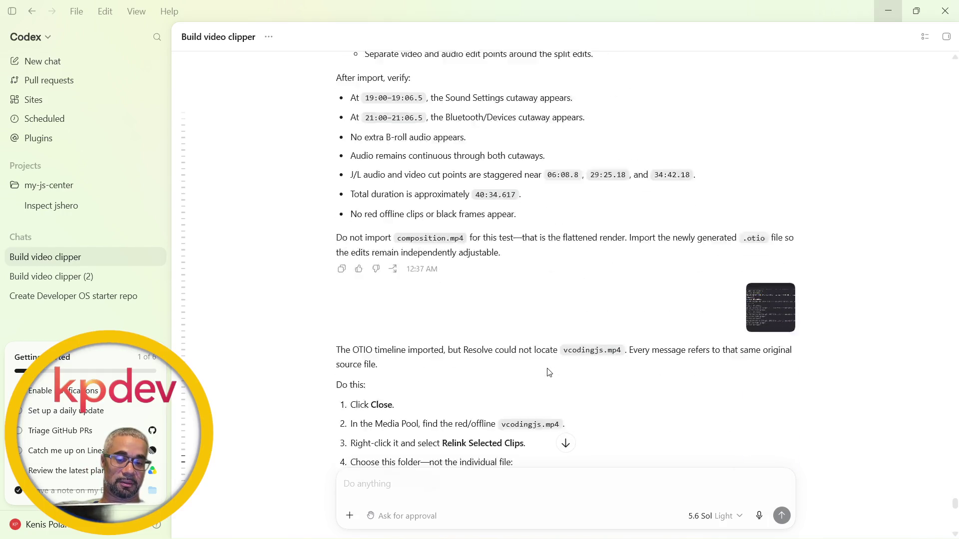
scroll(548, 372, "down", 10)
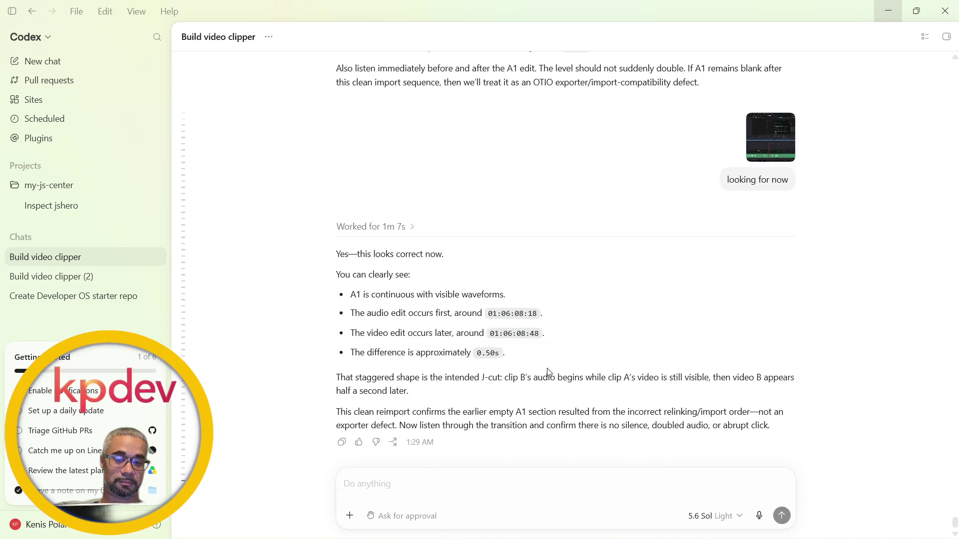